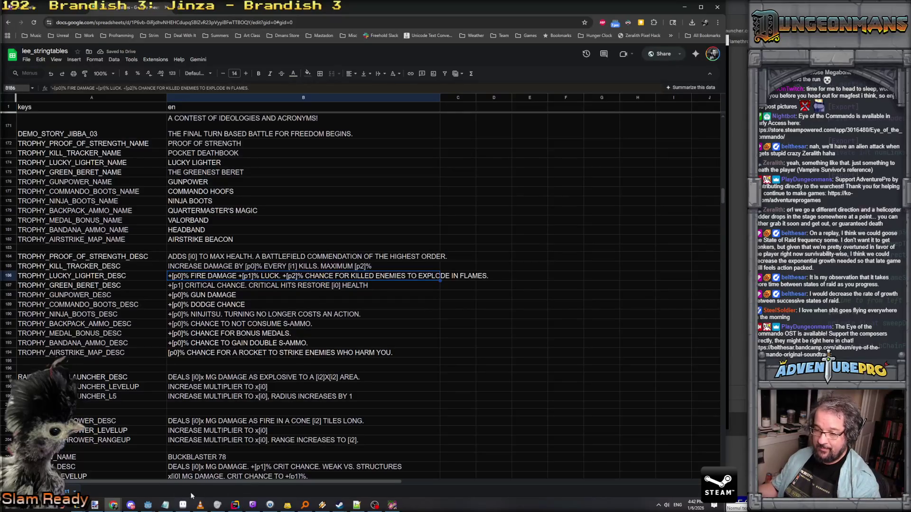
Step: Bring the Godot editor window with the enemy_gatling_t1 scene back to the front
mouse_move(148, 504)
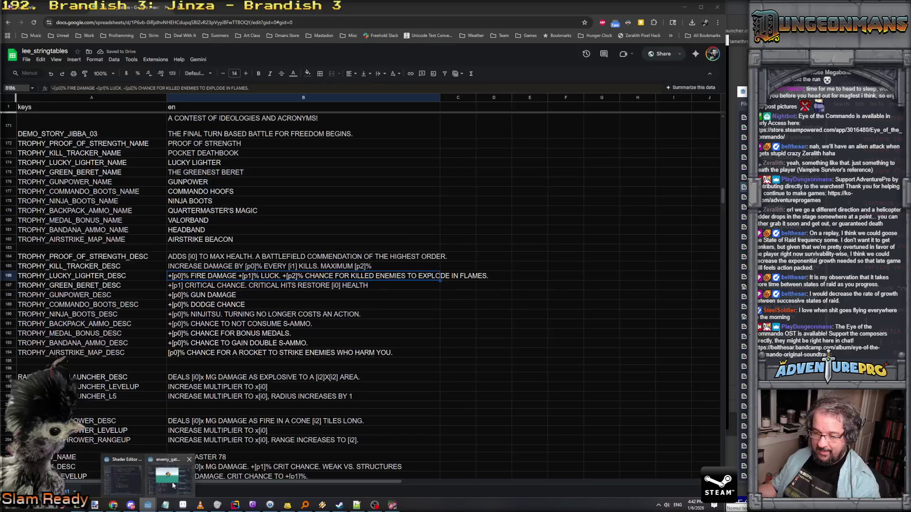
left_click(173, 485)
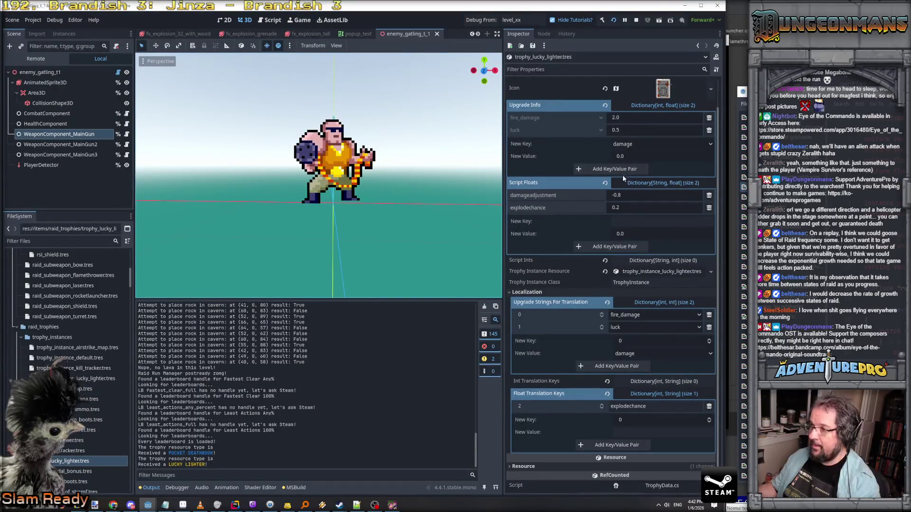
Step: Check the lucky lighter TrophyData script floats such as explodechance, then open the running game's console
scroll(621, 149, "down", 1)
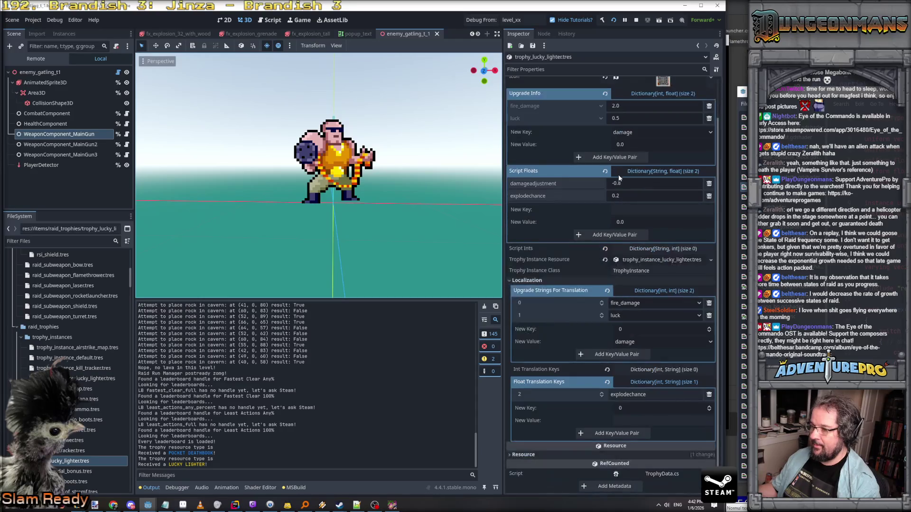
scroll(619, 192, "up", 3)
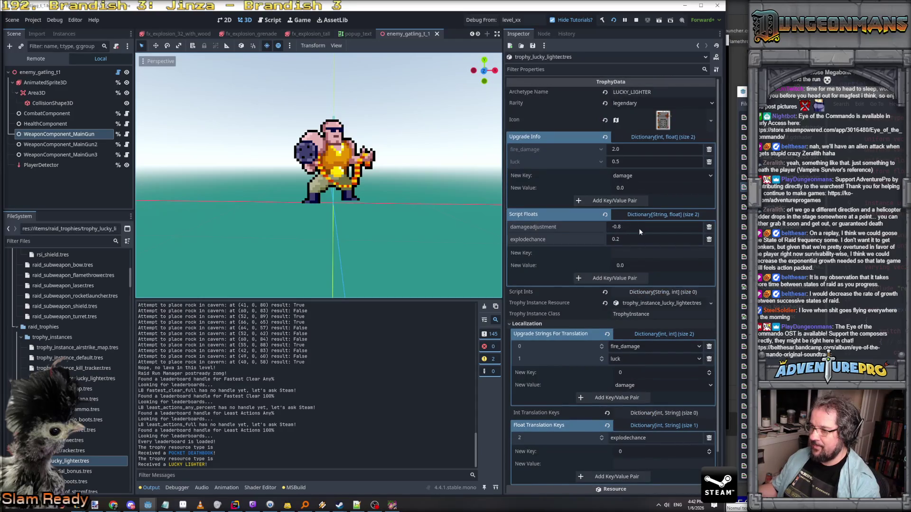
mouse_move(633, 240)
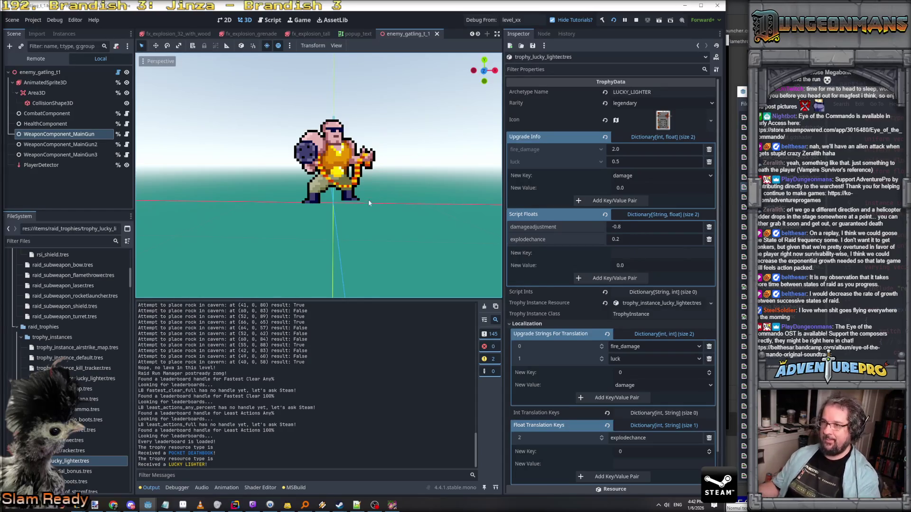
key("alt+Tab")
key("alt+Tab")
key("alt+Tab")
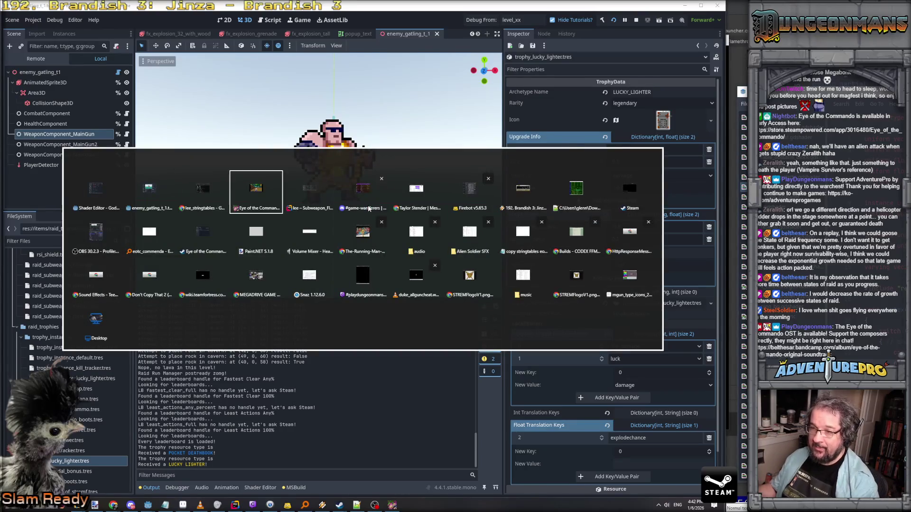
key("grave")
Step: Grant GIVETROPHY AIRSTRIKE, then open the KeyNotFoundException's TrophyInstance_AirStrikeMap.cs:13 frame
type("GIVETROPHY A")
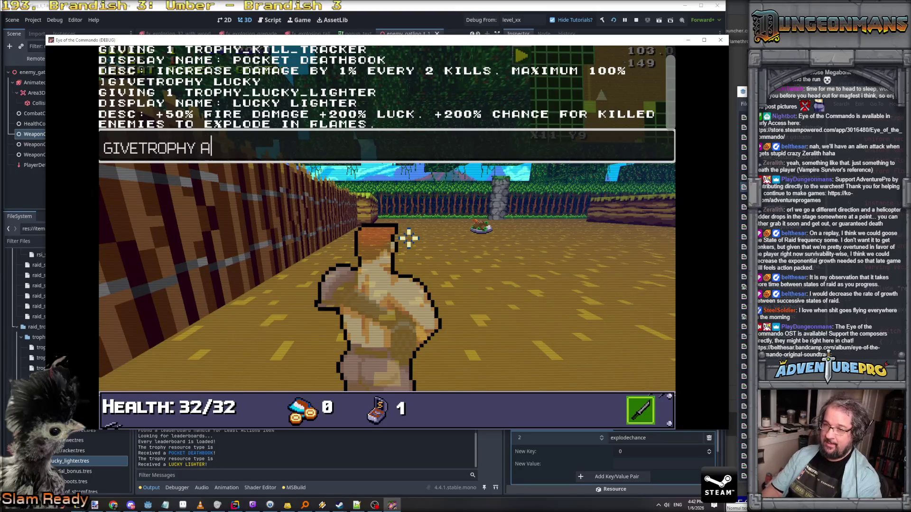
type("IRSTRIKE")
key("Return")
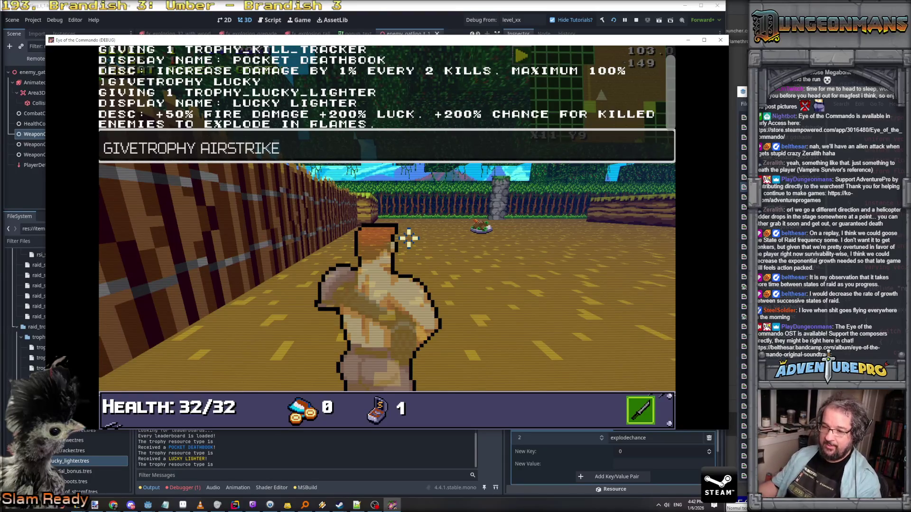
key("Return")
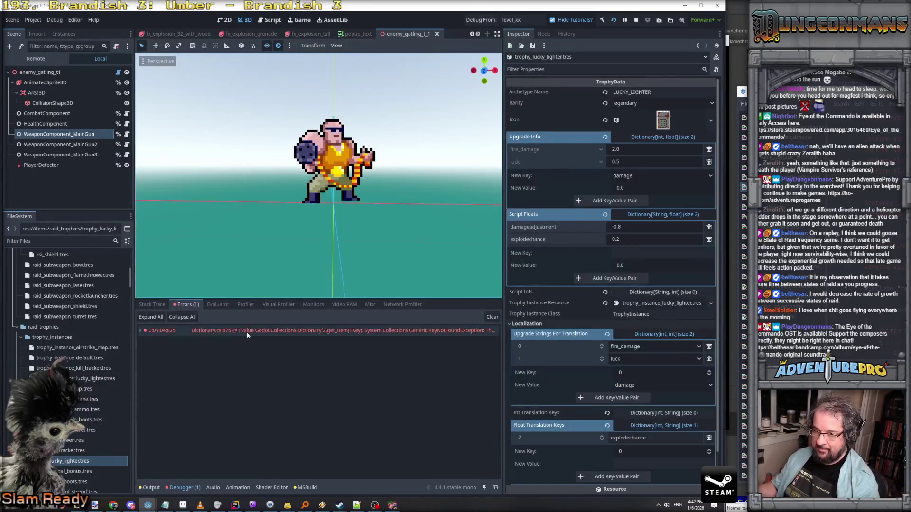
double_click(246, 332)
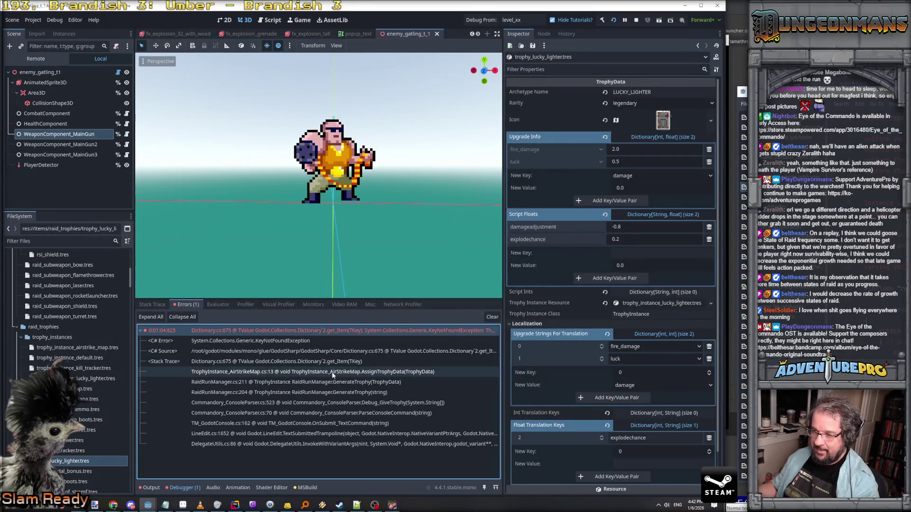
left_click(334, 373)
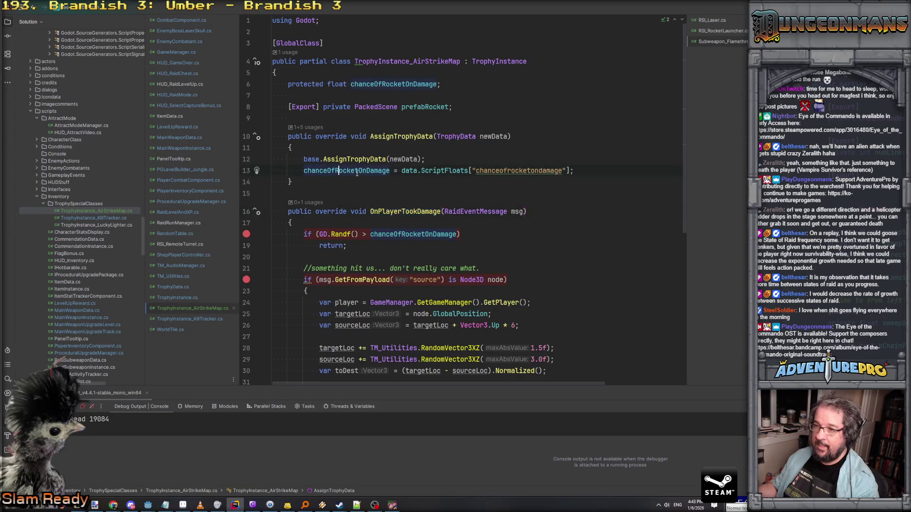
Step: Copy the chanceofrocketondamage key name from line 13 and close the game window
double_click(509, 171)
key("ctrl+c")
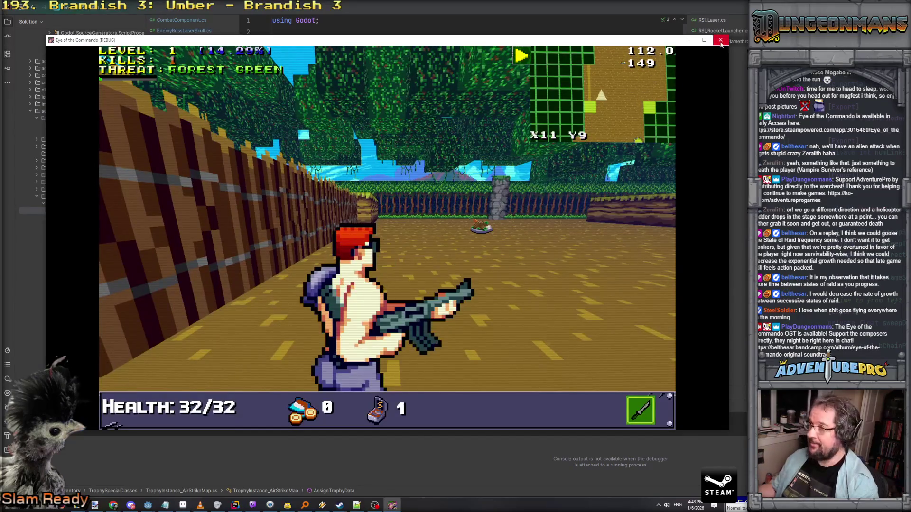
left_click(721, 40)
Step: Add a chanceofrocketondamage script float with value 1 to trophy_airstrike_map.tres
mouse_move(148, 505)
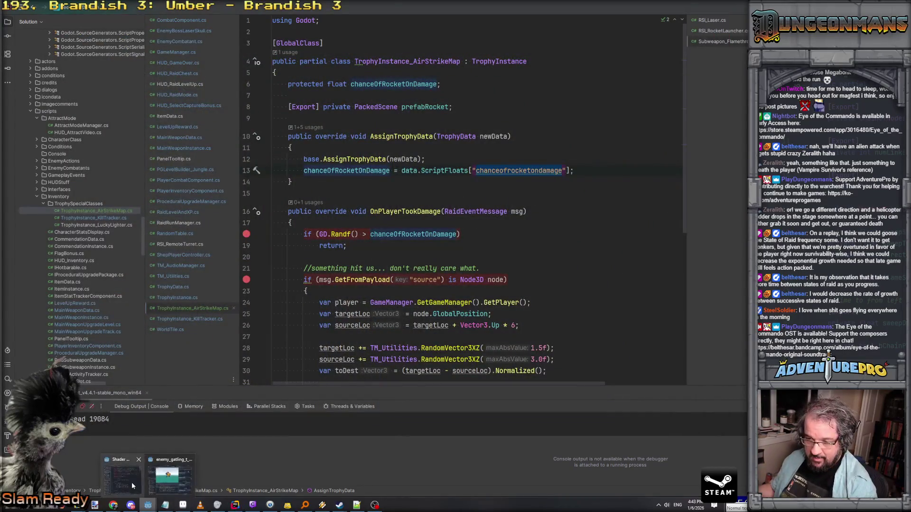
left_click(168, 480)
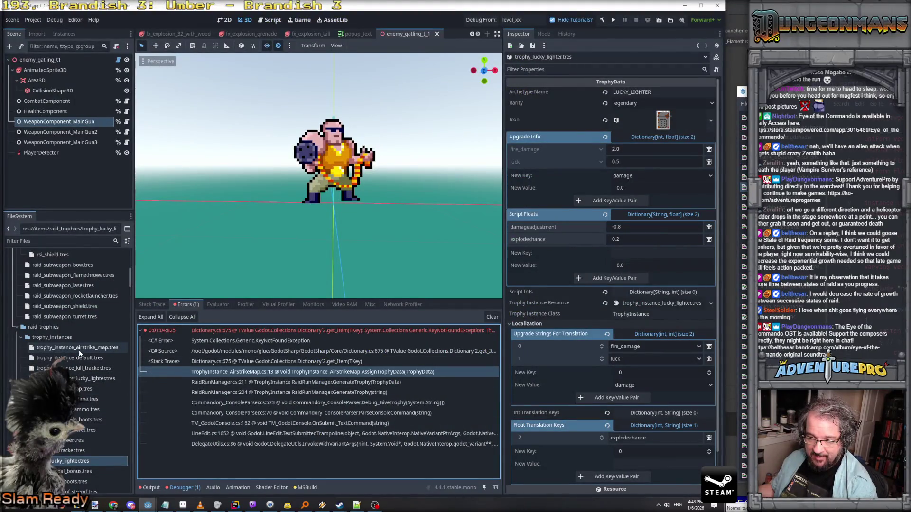
left_click(79, 389)
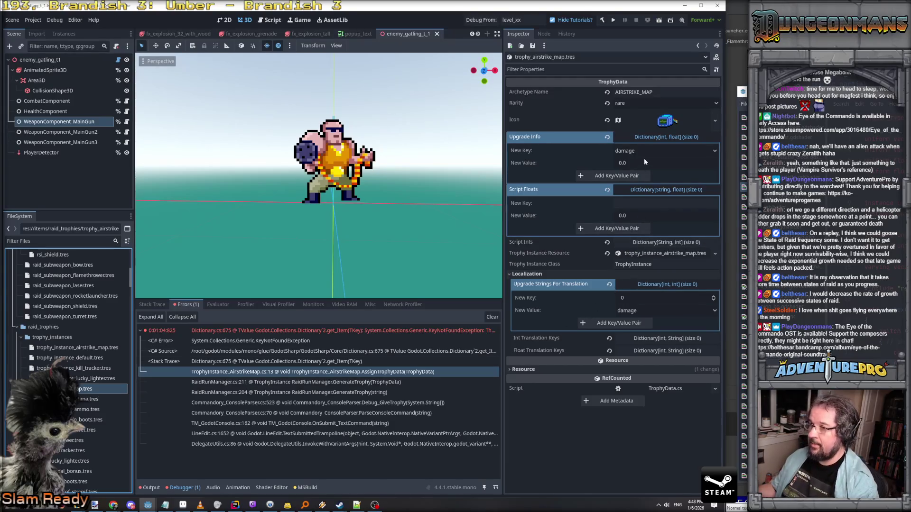
left_click(646, 204)
type("chanceofrocketondamage")
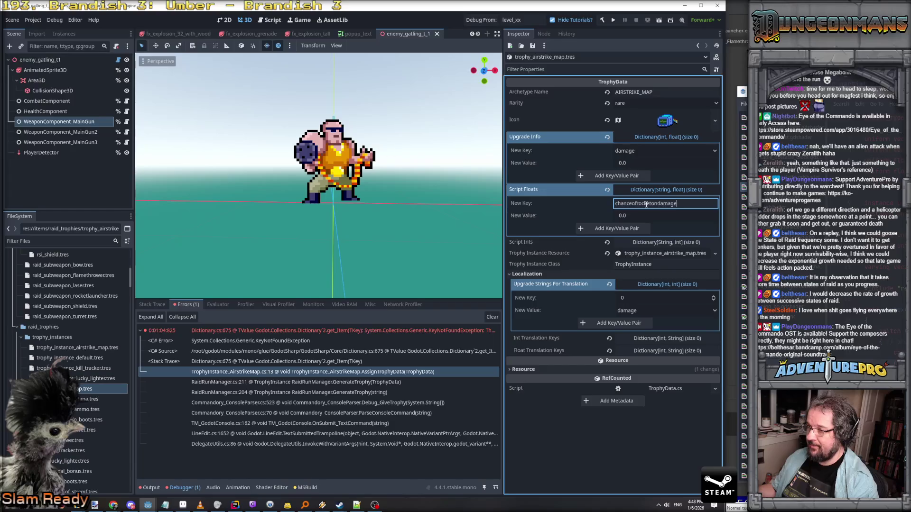
left_click(651, 214)
type("1")
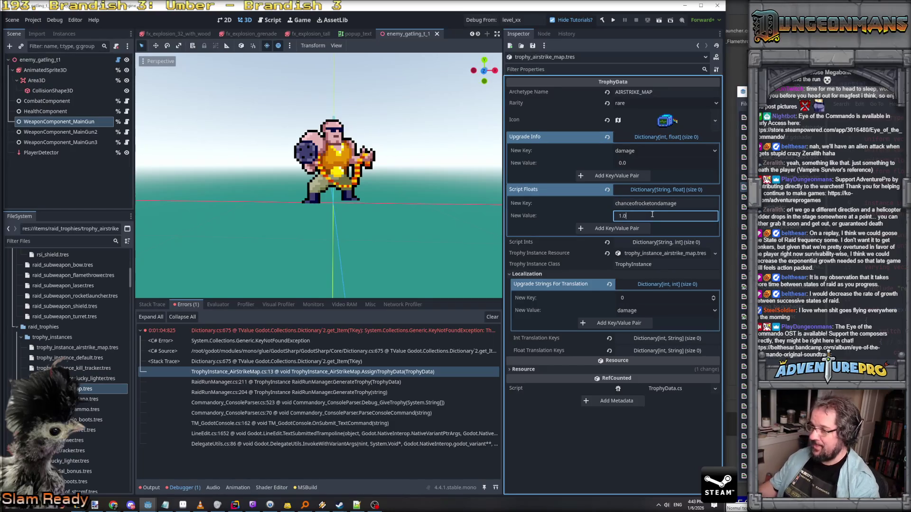
left_click(631, 230)
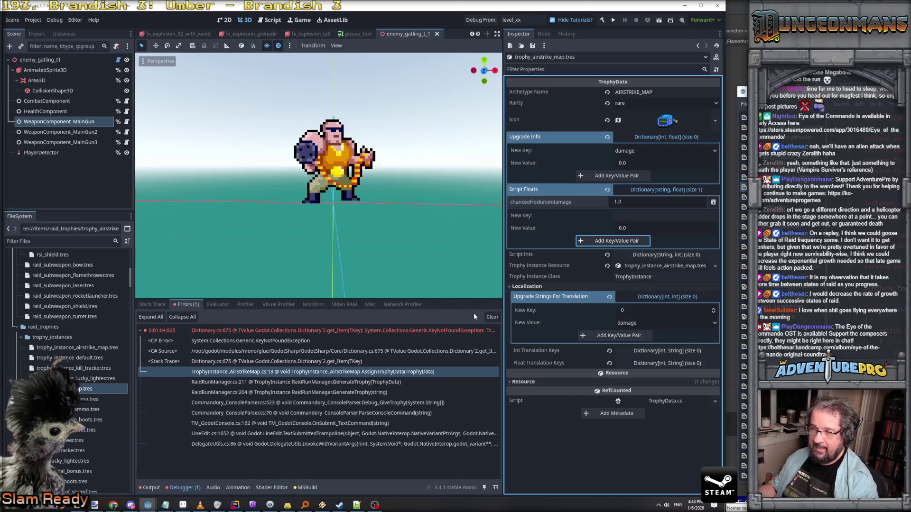
Step: Cycle through the code editor and string table windows, ending back in the Godot editor
key("alt+Tab")
key("alt+Tab")
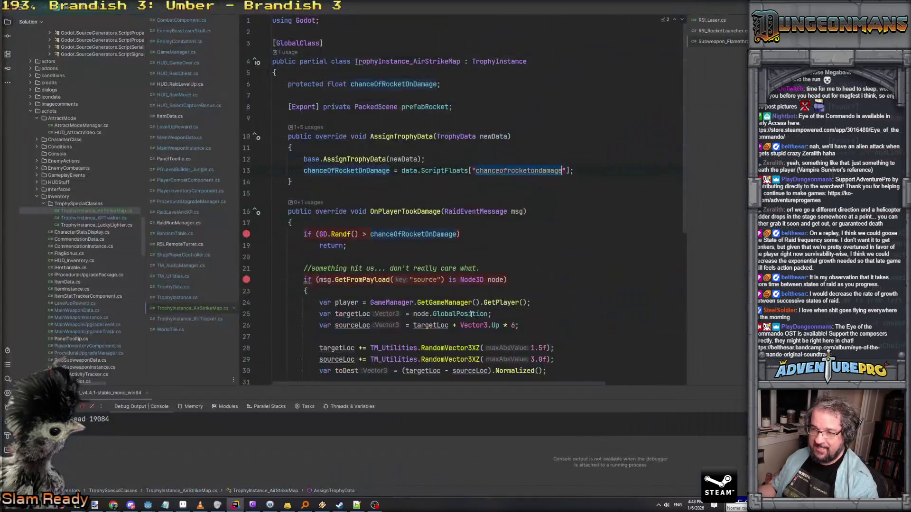
key("alt+Tab")
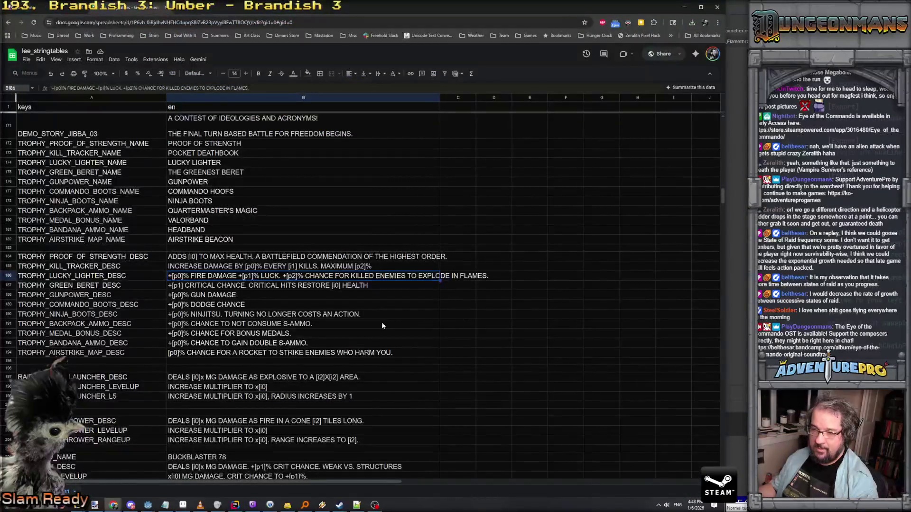
key("alt+Tab")
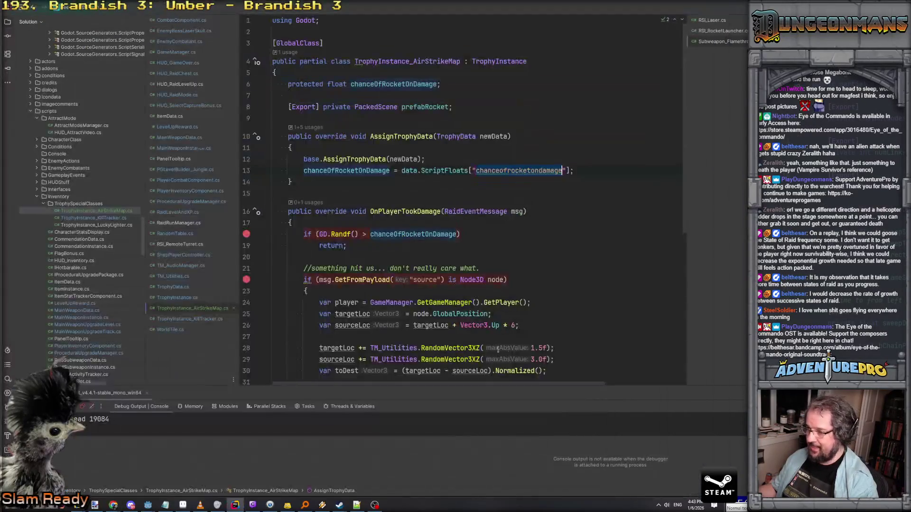
key("alt+Tab")
key("alt+Tab")
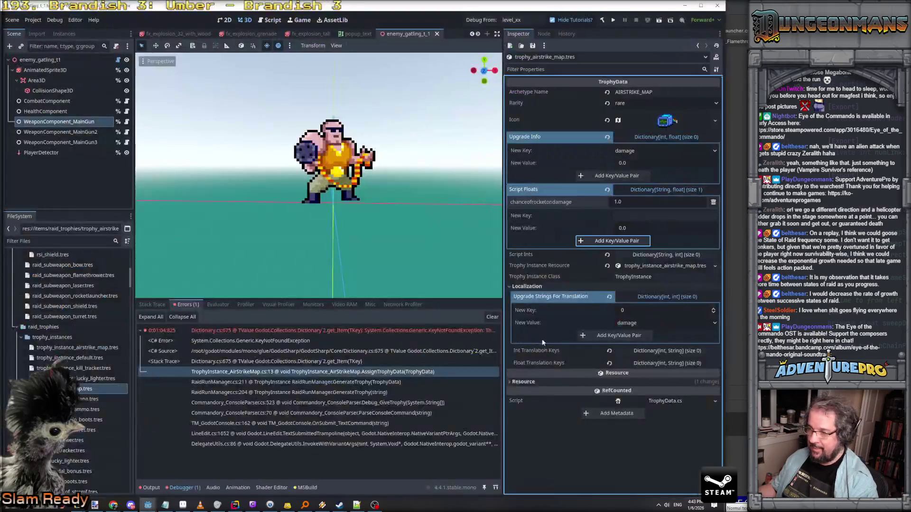
Step: Map float translation key 0 to chanceofrocketondamage, collapse Upgrade Strings, and run the project
left_click(641, 363)
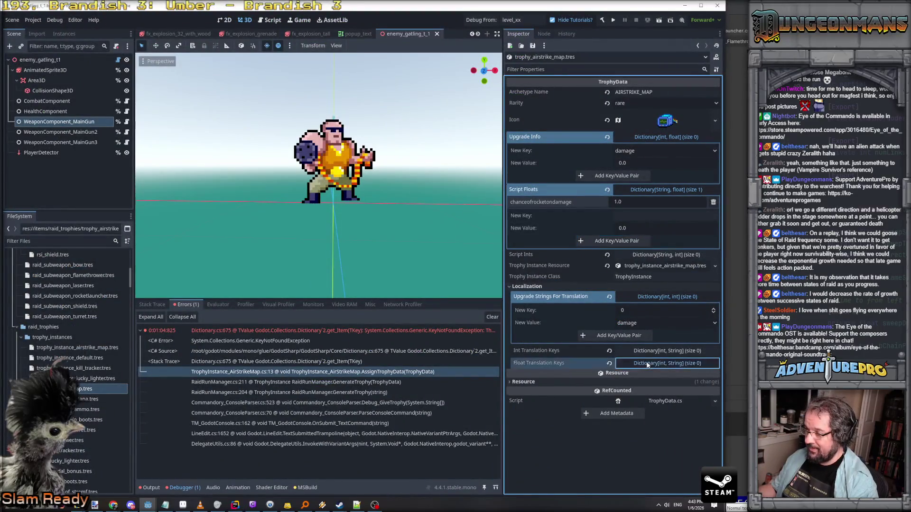
left_click(638, 389)
key("ctrl+v")
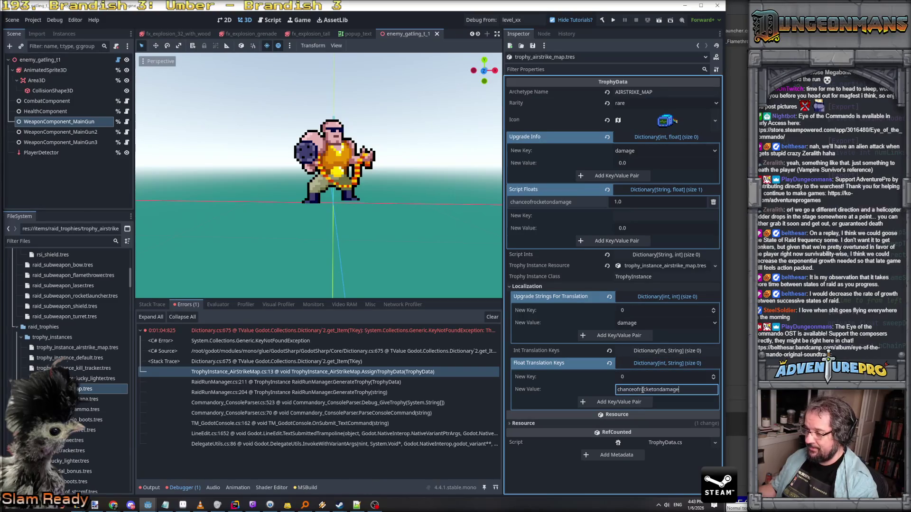
left_click(625, 402)
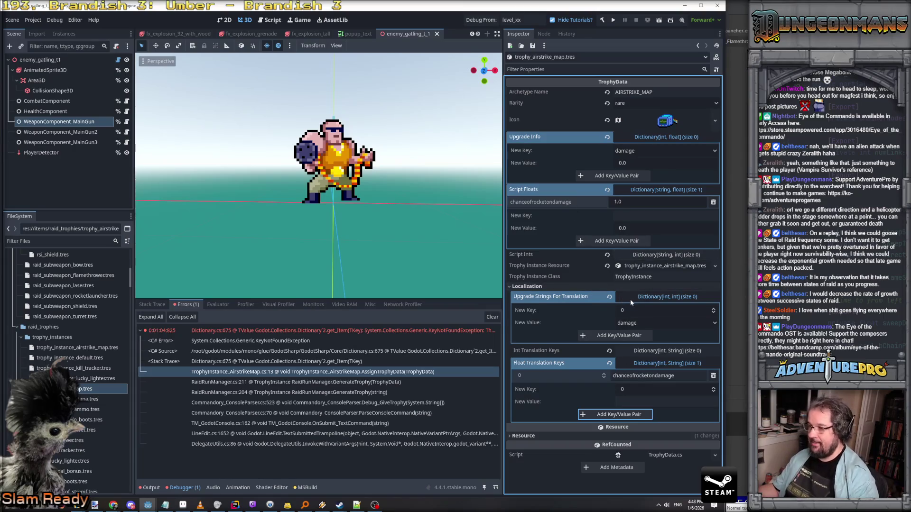
left_click(648, 296)
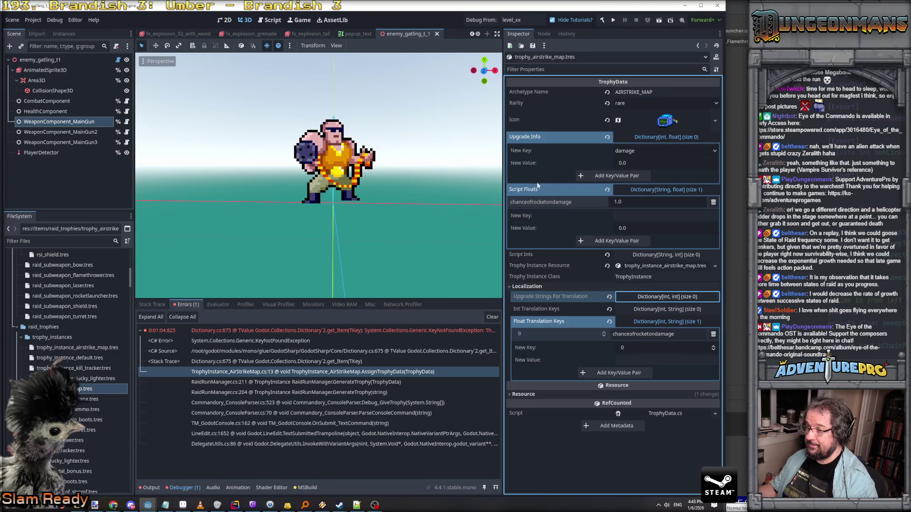
left_click(476, 20)
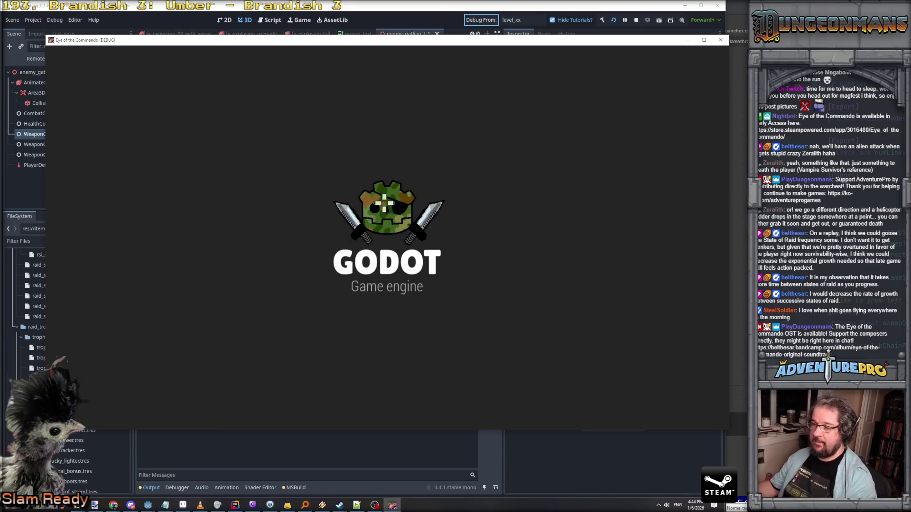
Step: Grant the airstrike trophy with givetrophy airstrike in the game console
key("grave")
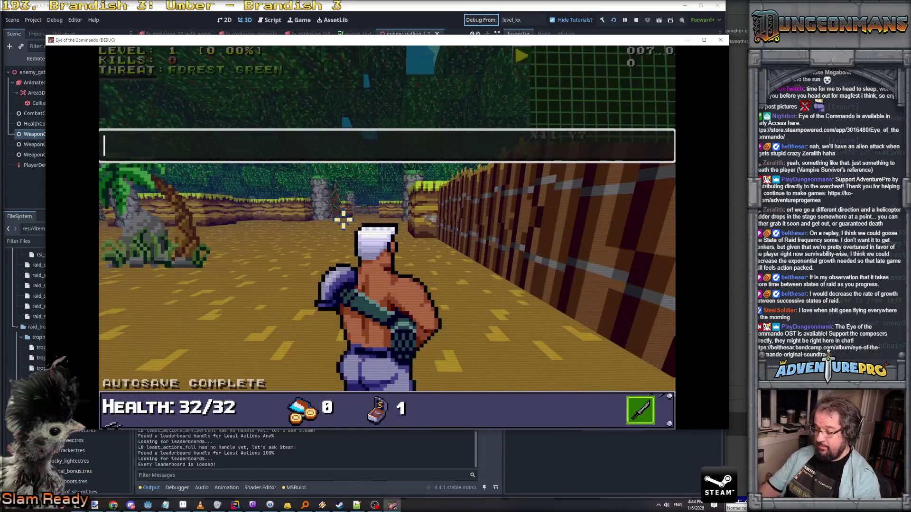
type("givetrophy airstrike")
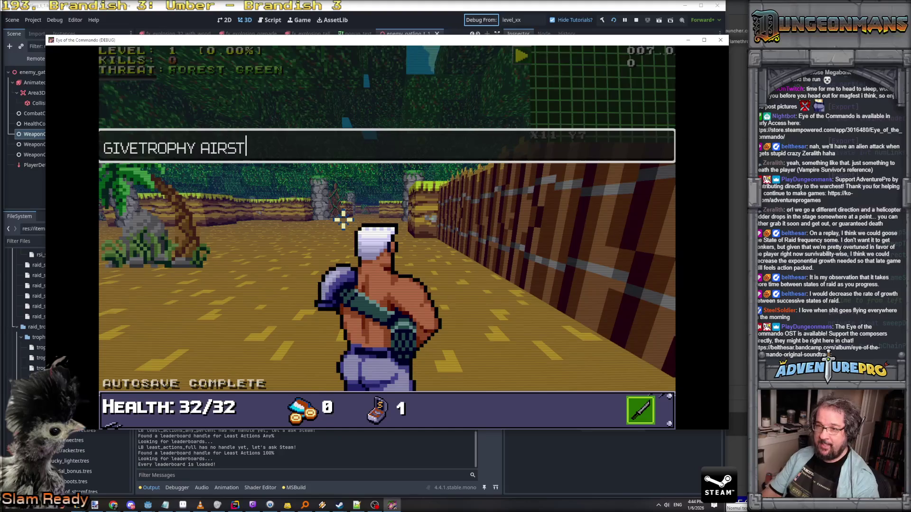
key("Return")
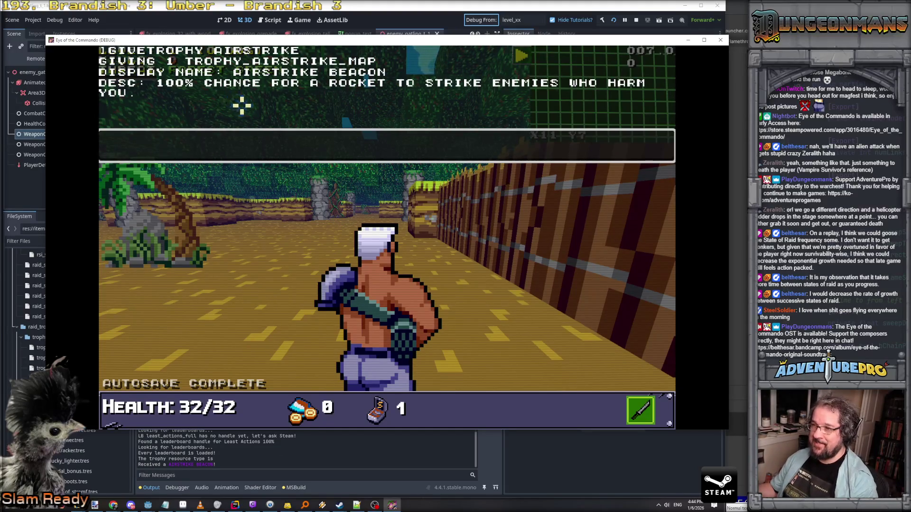
key("Escape")
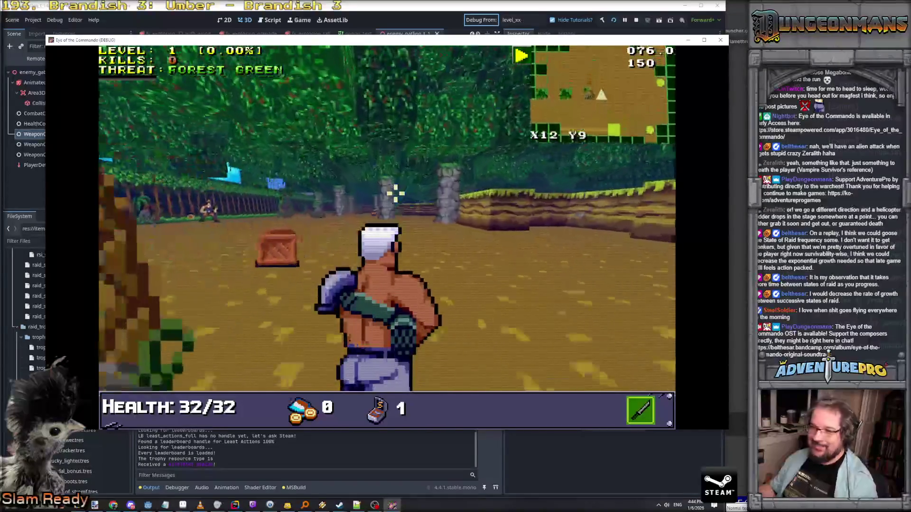
Step: Enable the undying cheat and walk toward the gatling enemy to take its fire
key("grave")
type("undying")
key("Return")
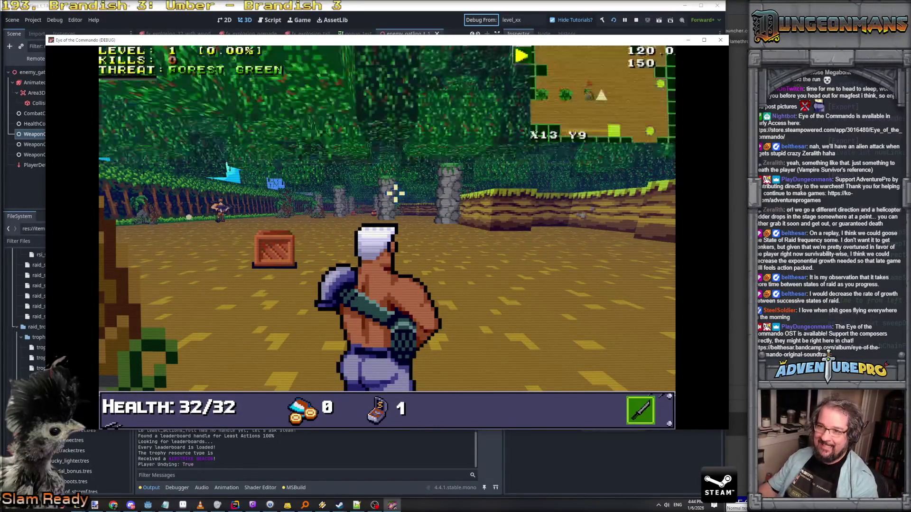
key("w")
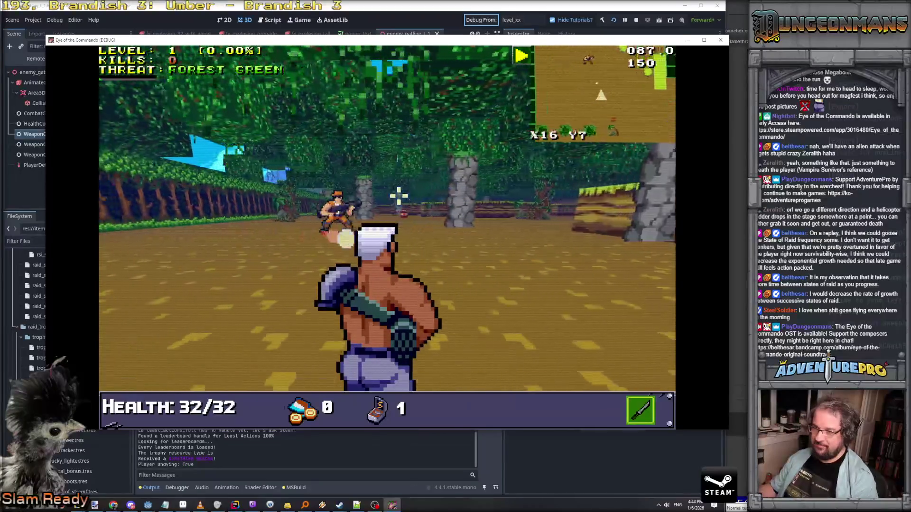
key("s")
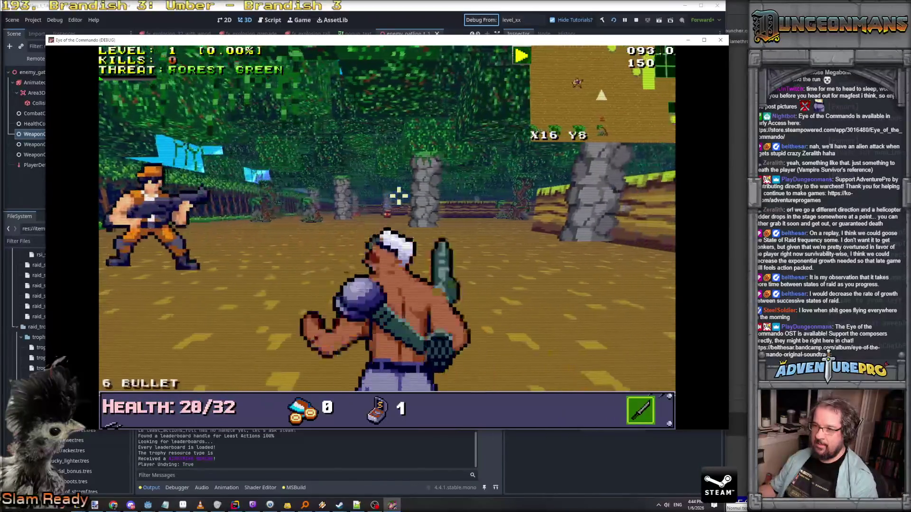
key("s")
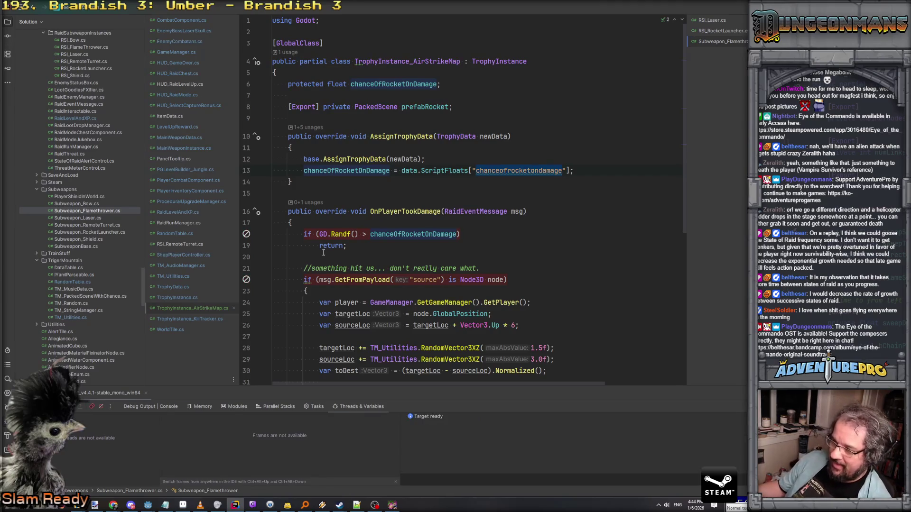
Step: Scroll through OnPlayerTookDamage and return to the game until the line 71 breakpoint hits
scroll(327, 255, "down", 2)
scroll(336, 256, "down", 4)
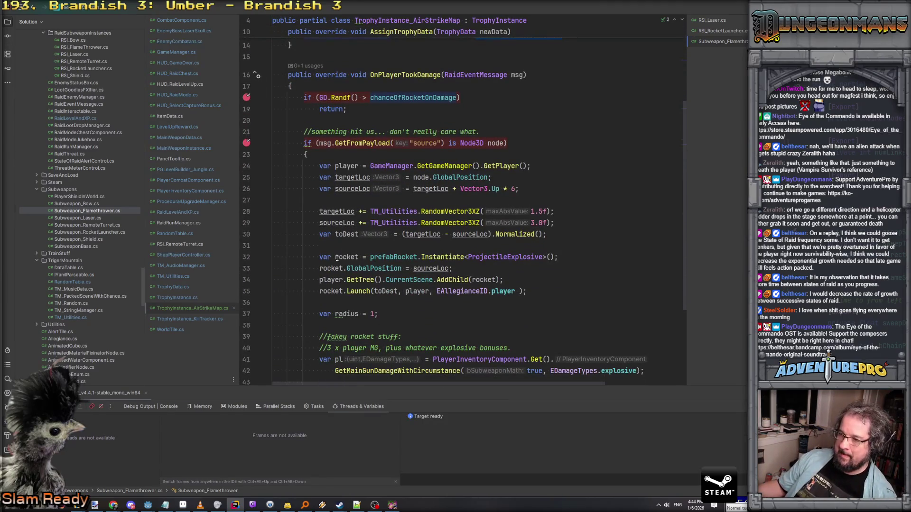
scroll(337, 258, "down", 1)
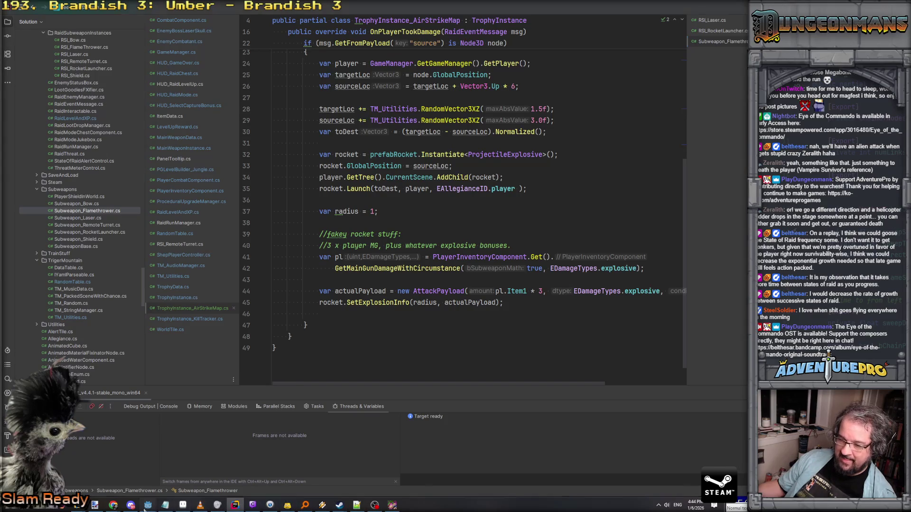
left_click(169, 487)
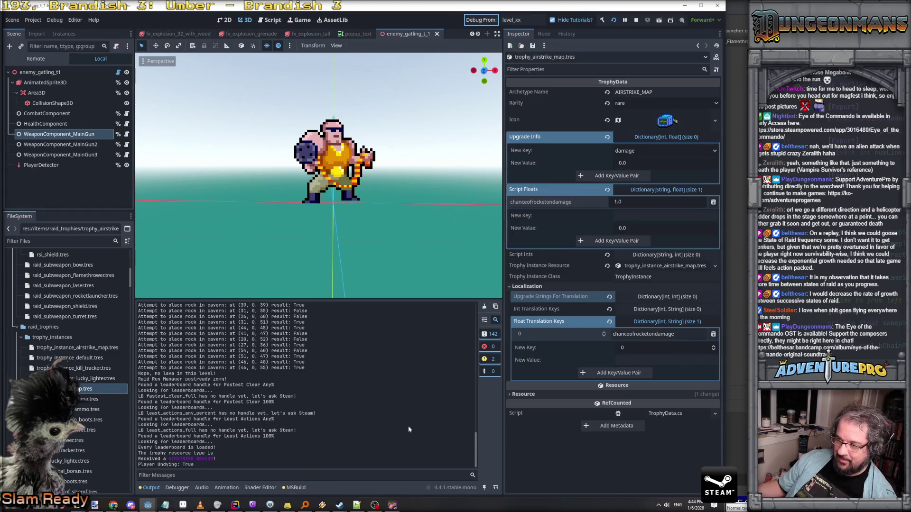
left_click(392, 505)
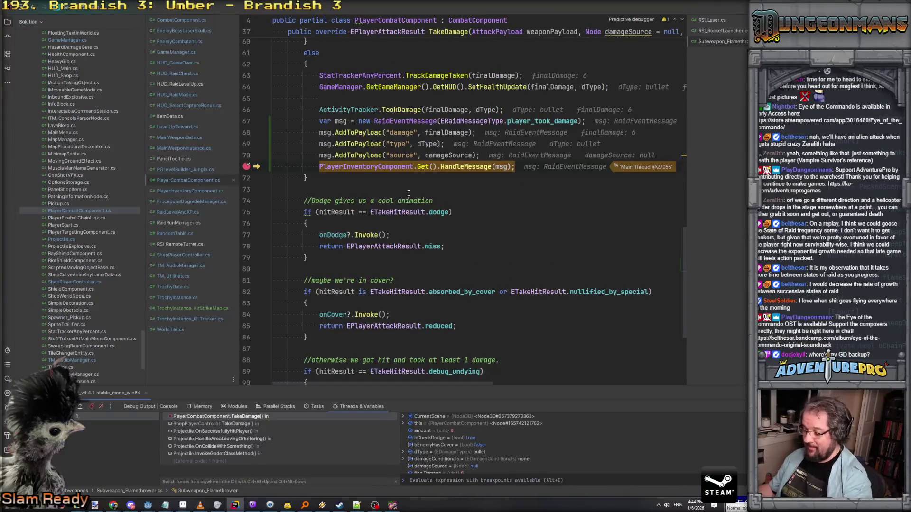
Step: Remove the breakpoints on lines 71 and 18, stepping on to the payload check
mouse_move(394, 166)
key("F9")
key("F5")
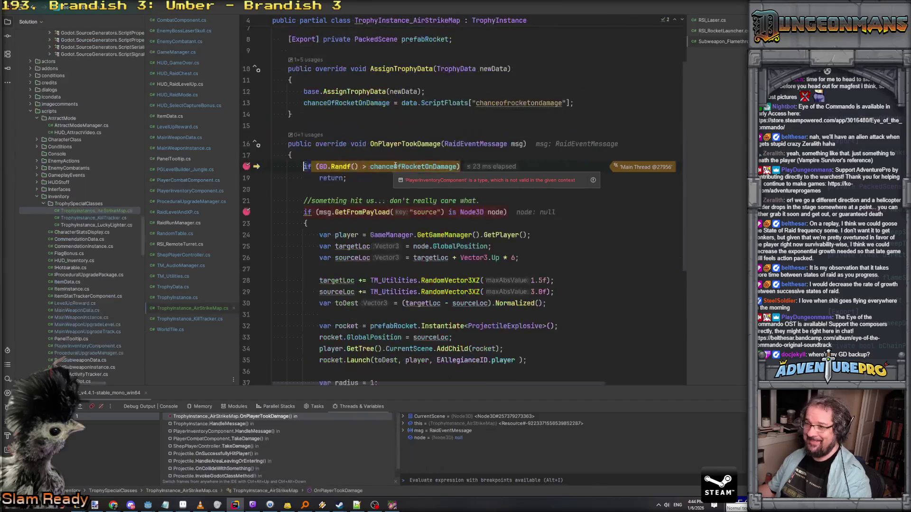
key("F10")
mouse_move(338, 165)
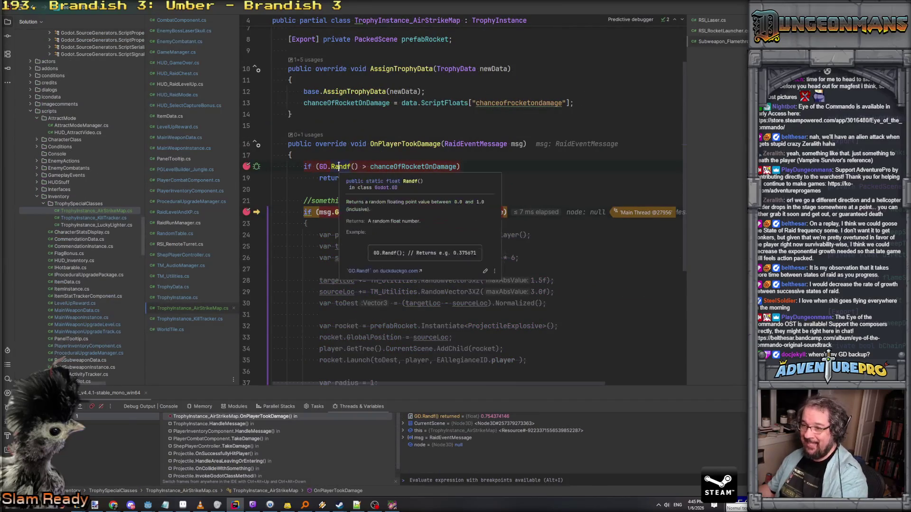
key("F9")
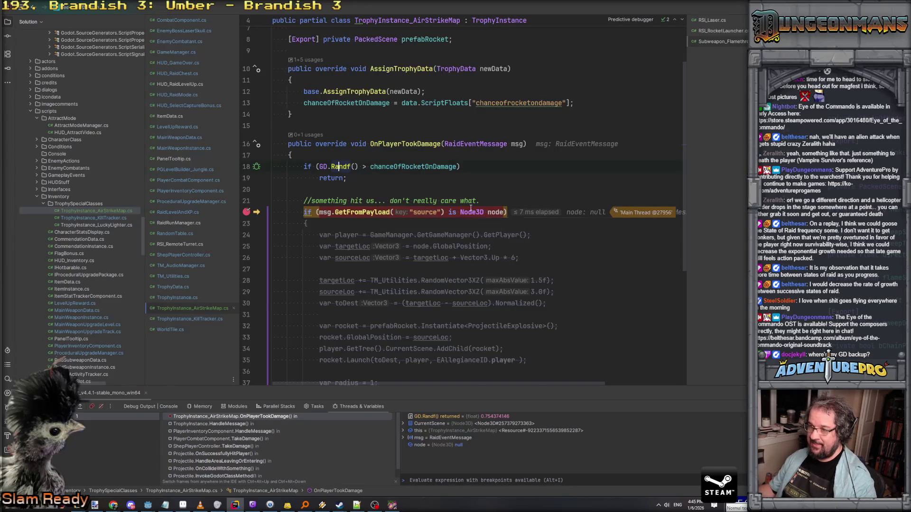
Step: Step into GetFromPayload and expand the payload, finding its source entry is null
mouse_move(501, 213)
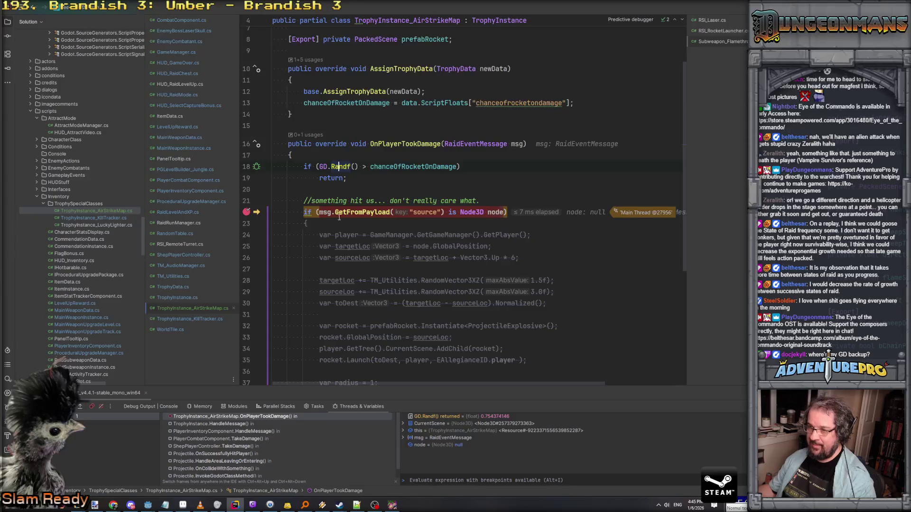
key("F11")
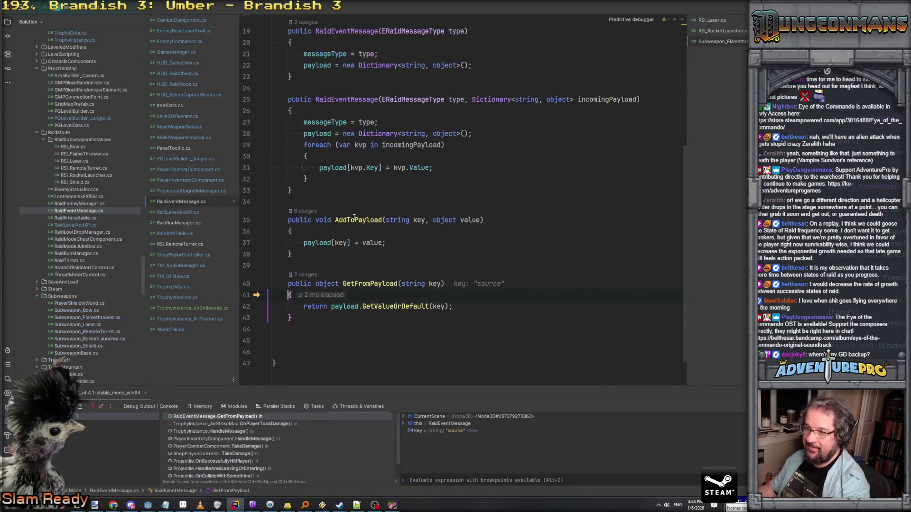
key("F10")
mouse_move(401, 311)
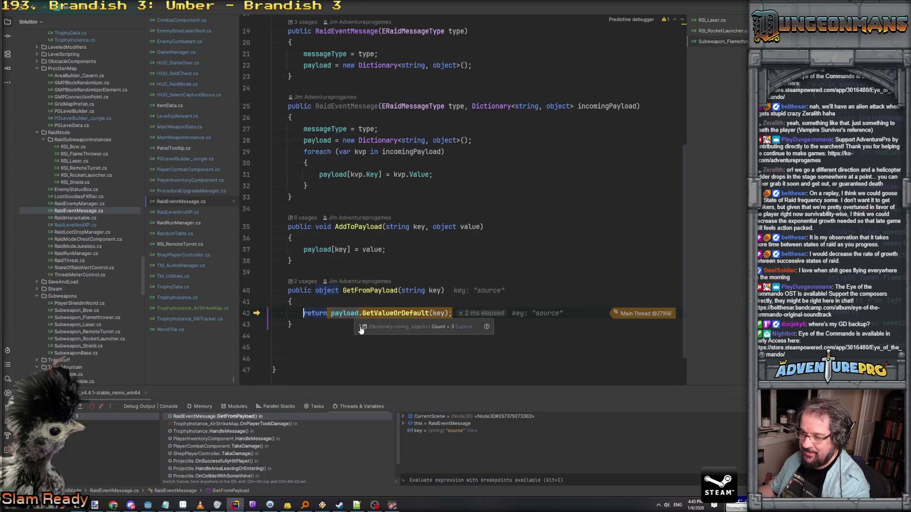
left_click(360, 327)
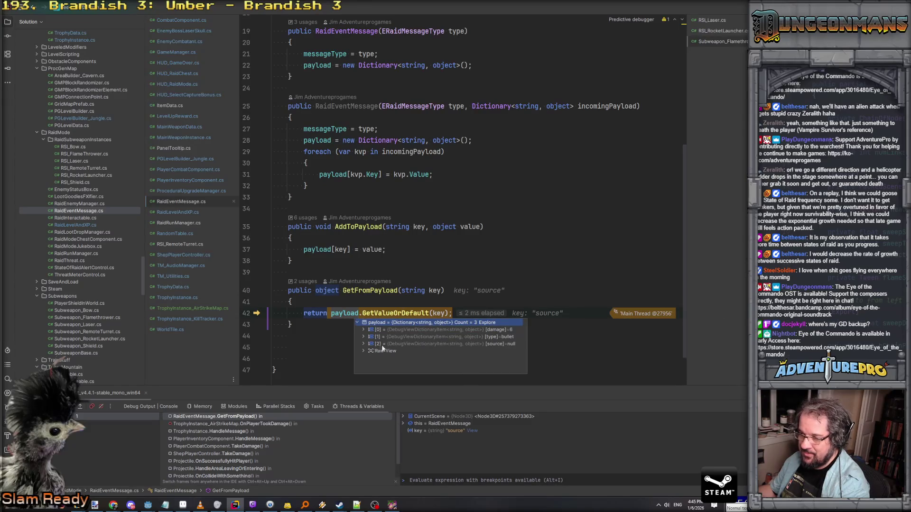
left_click(411, 344)
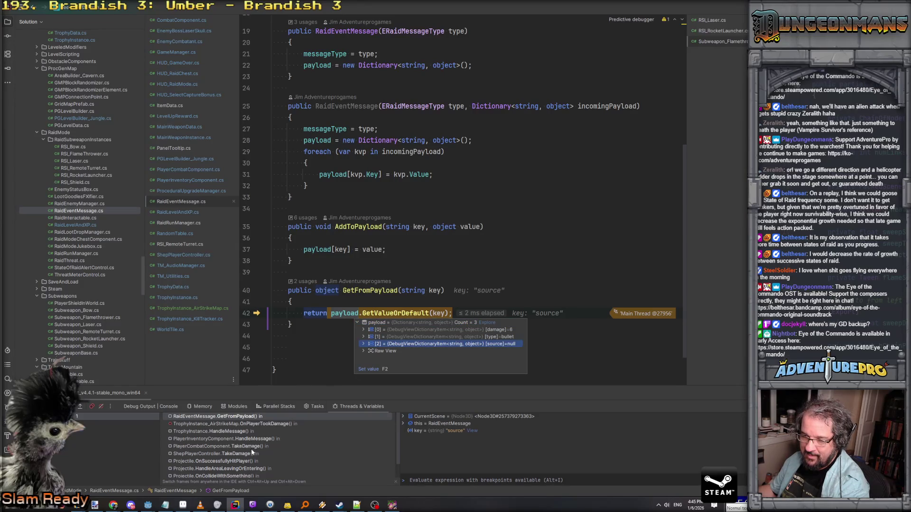
Step: Trace the call stack through Projectile.OnSuccessfullyHitPlayer to ShepPlayerController.TakeDamage's damageSource
left_click(241, 462)
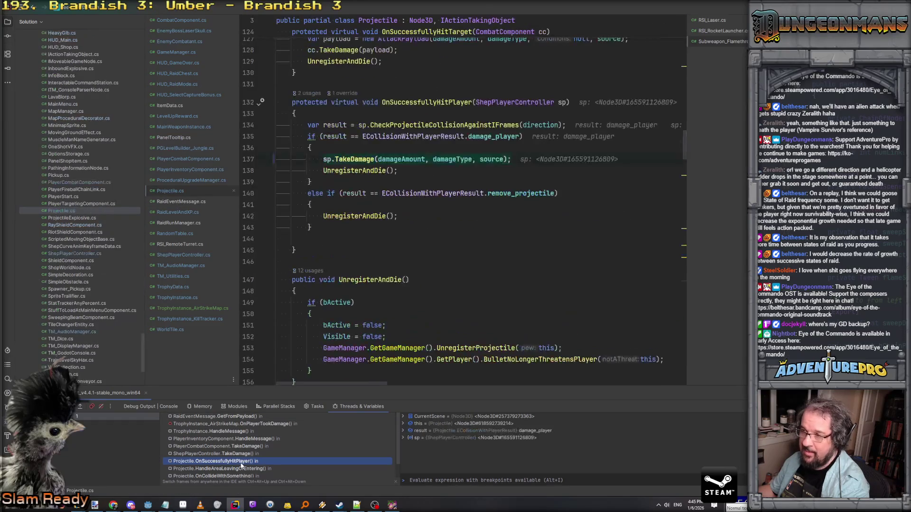
left_click(487, 160)
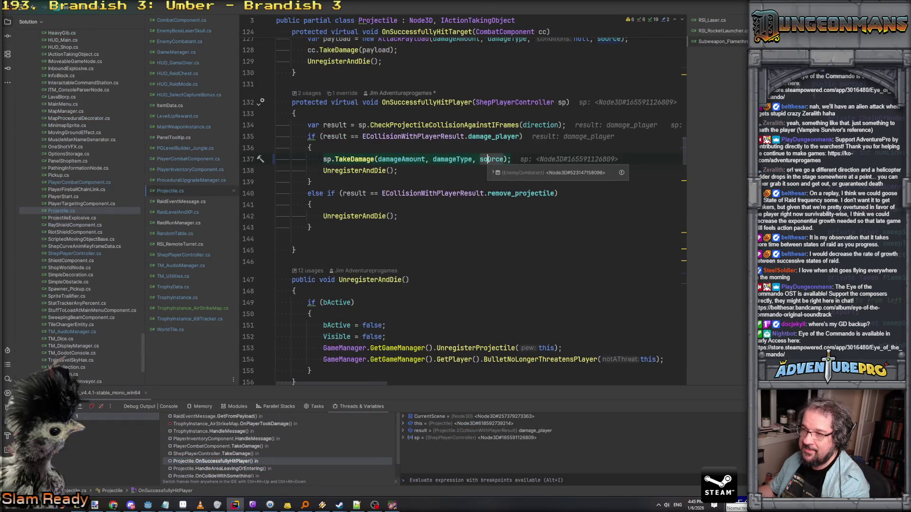
left_click(213, 453)
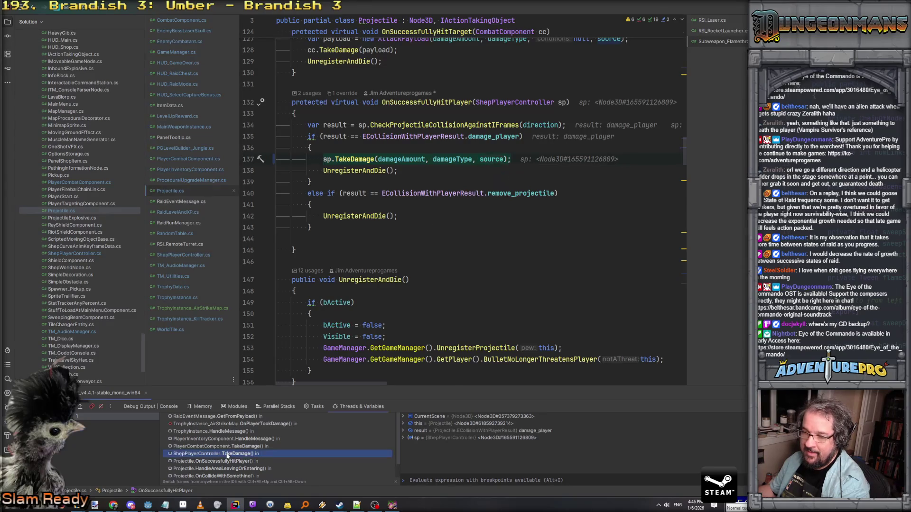
scroll(491, 205, "down", 5)
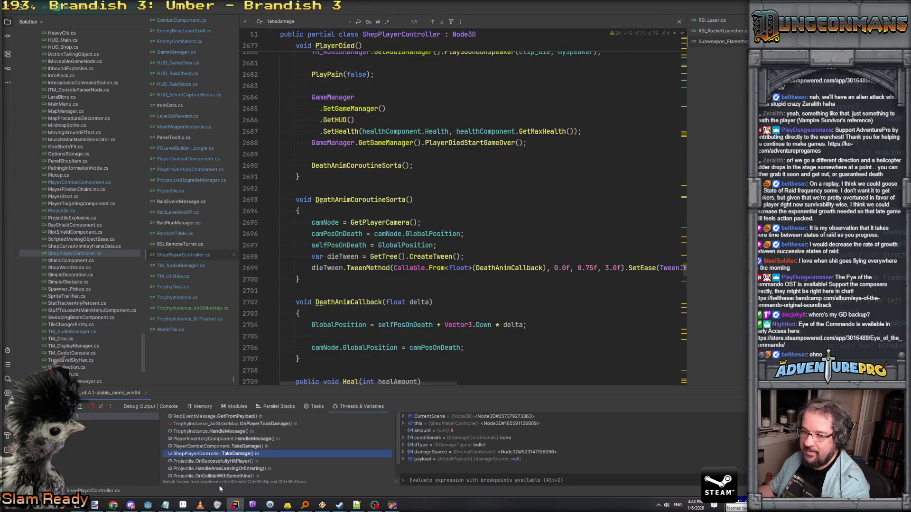
scroll(488, 180, "up", 5)
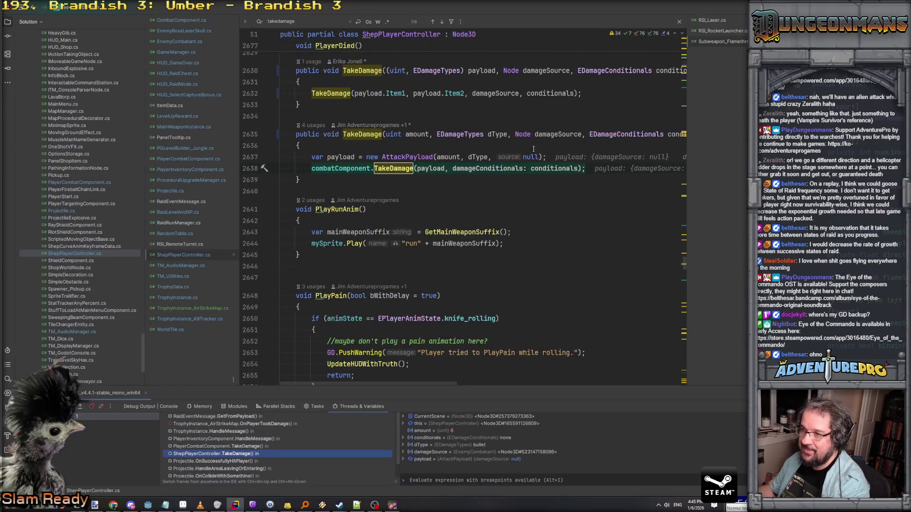
mouse_move(435, 171)
double_click(558, 134)
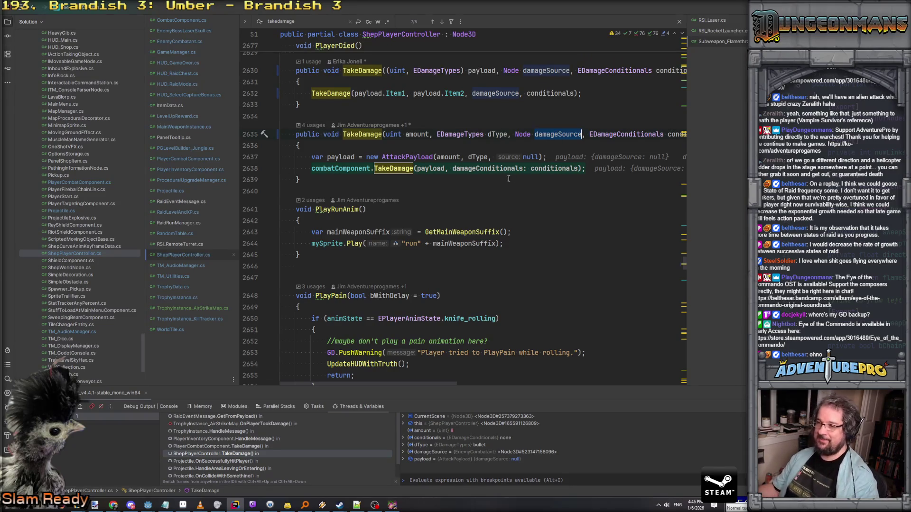
left_click(449, 169)
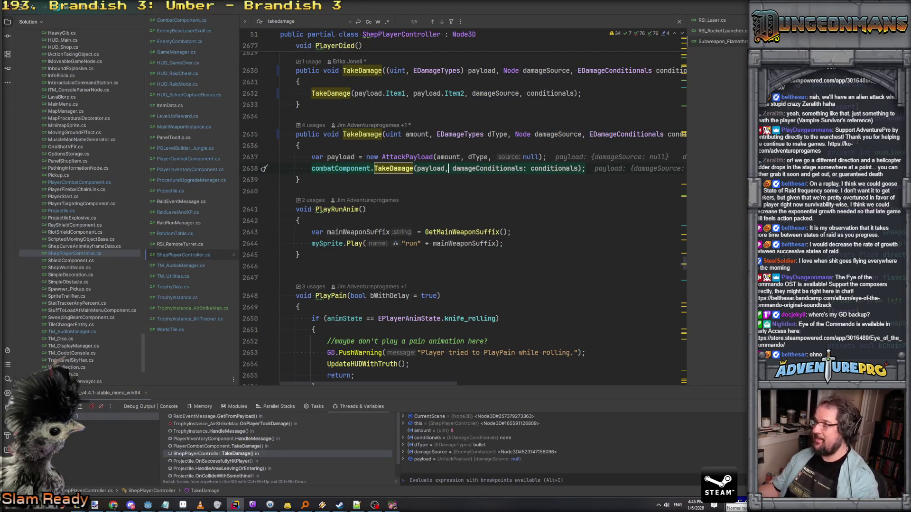
Step: Resume the game, add damageSource after payload on line 2638, and check TakeDamage's signature
key("F5")
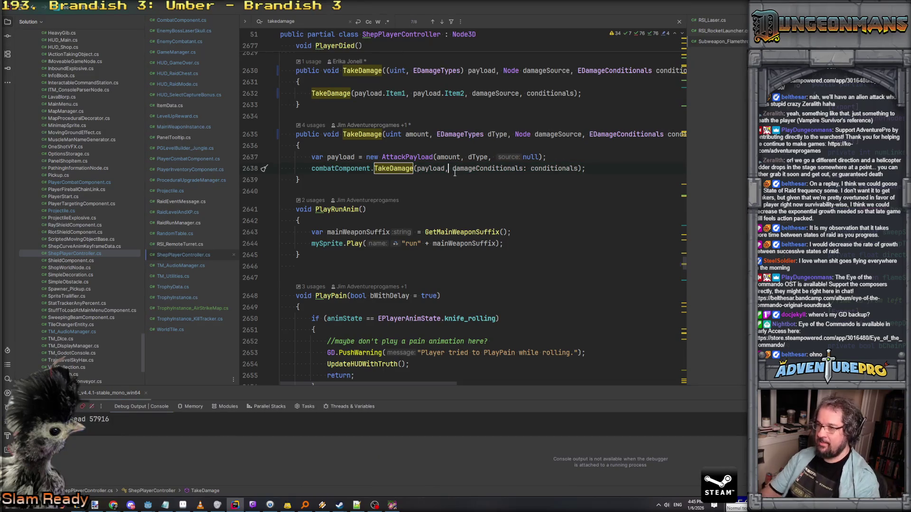
type("da")
key("Return")
type(", damage")
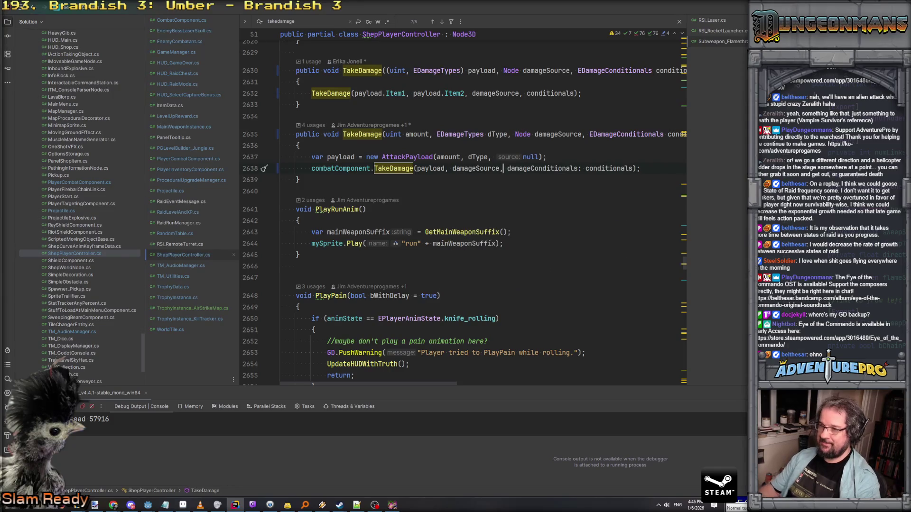
left_click(396, 169, "ctrl")
mouse_move(441, 183)
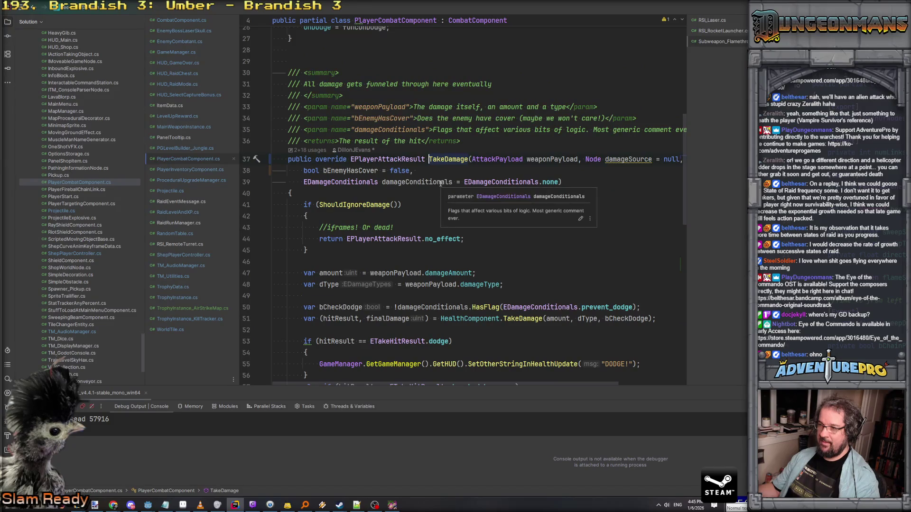
key("ctrl+minus")
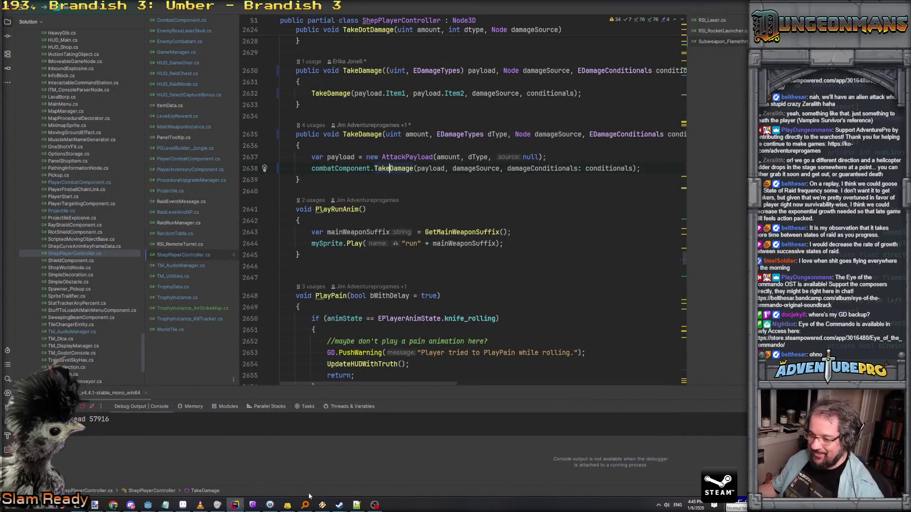
Step: Switch to the running game and enter GIVETROPHY AIRSTRIKE in the debug console
mouse_move(148, 505)
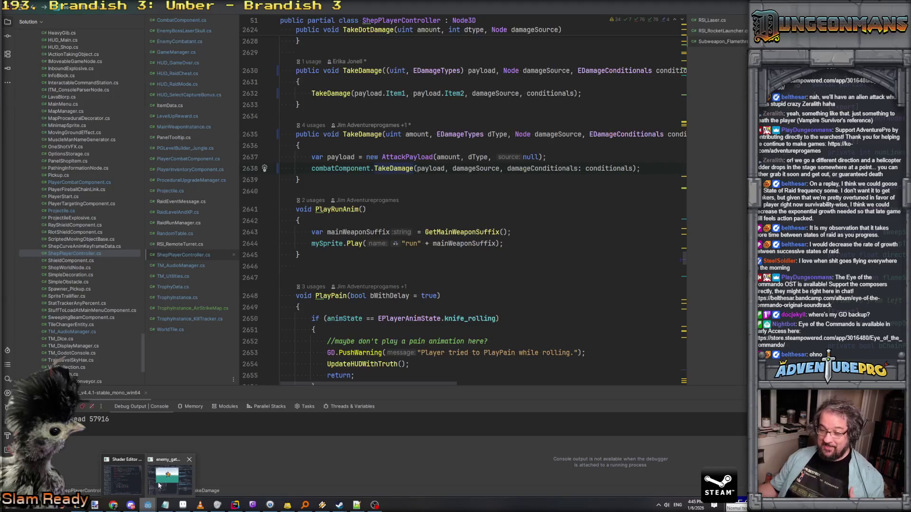
left_click(159, 485)
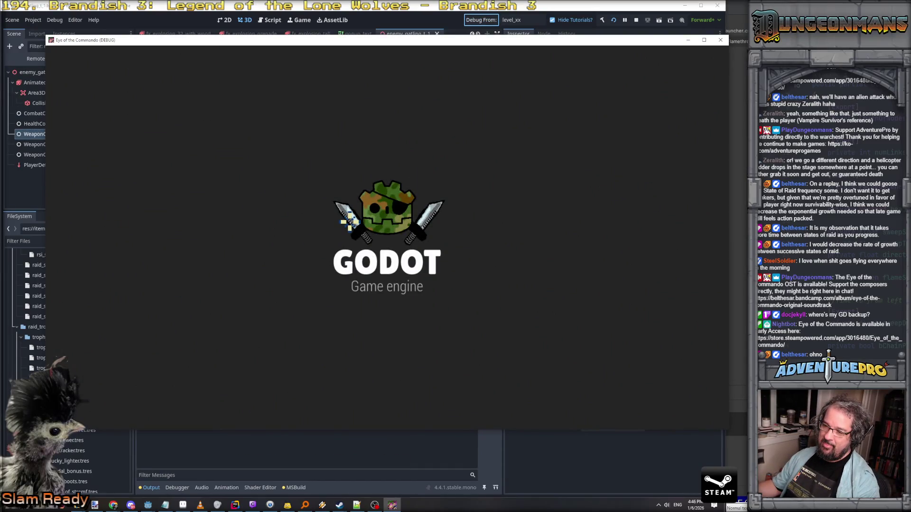
key("grave")
type("IVETROPHY AIRSTRIKE")
key("Return")
key("grave")
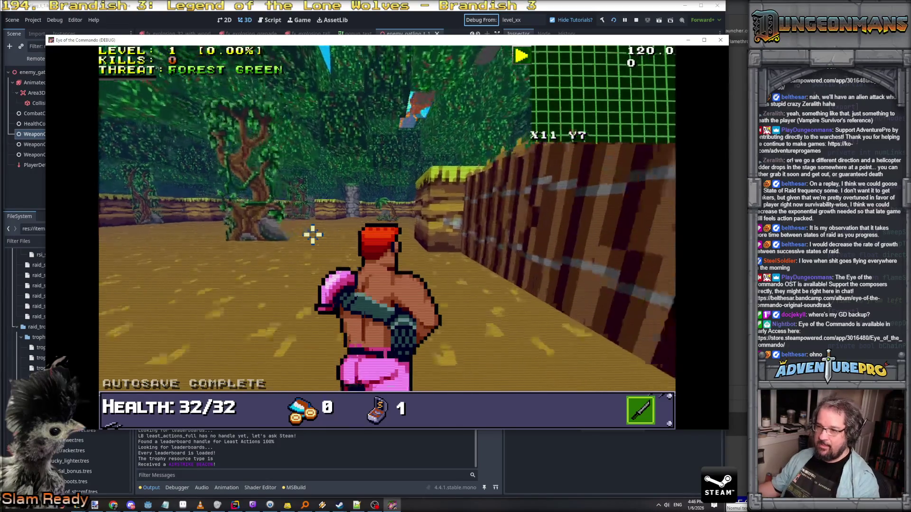
Step: Advance through the forest and shoot the Nitro Mook until it dies
key("Up")
key("Up")
key("Up")
key("Right")
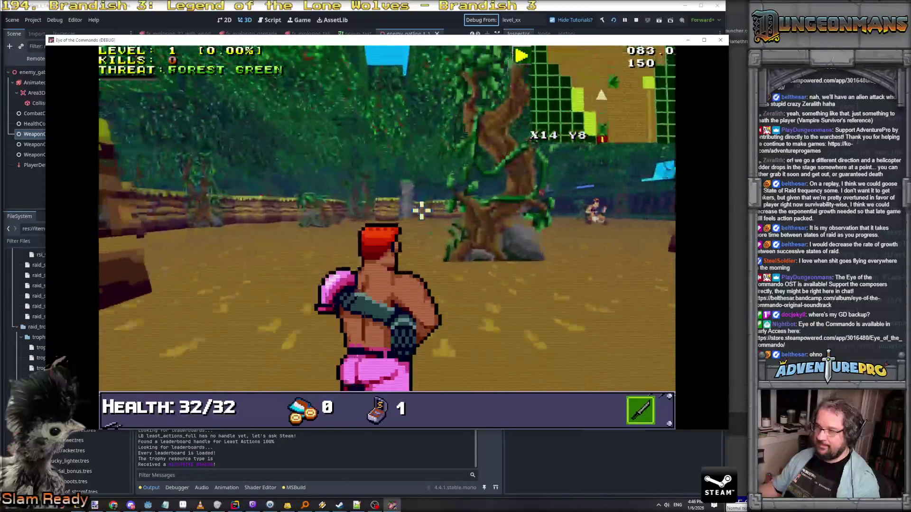
key("Up")
key("Up")
key("Up")
left_click(275, 207)
left_click(273, 208)
key("Left")
key("Left")
left_click(236, 212)
key("Left")
Step: Collect the Freedom Medal and keep moving along the path until game over
key("Up")
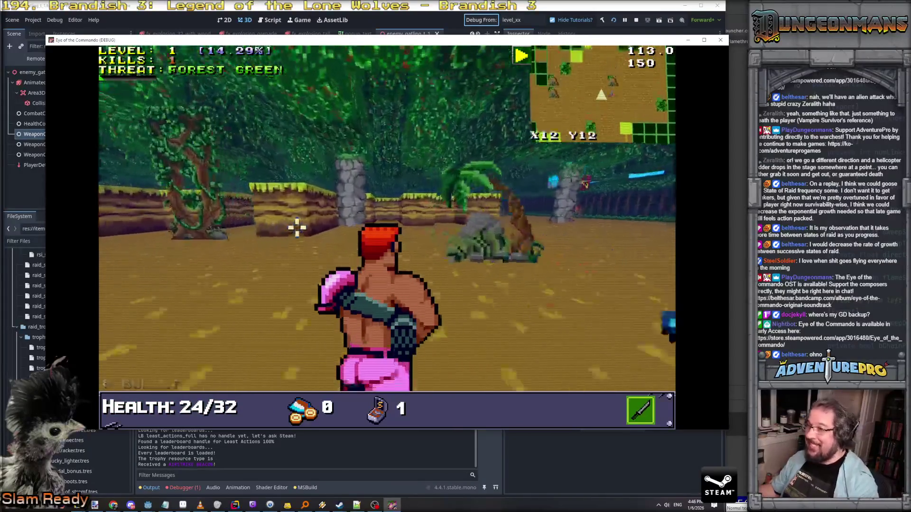
key("Up")
key("Left")
key("Right")
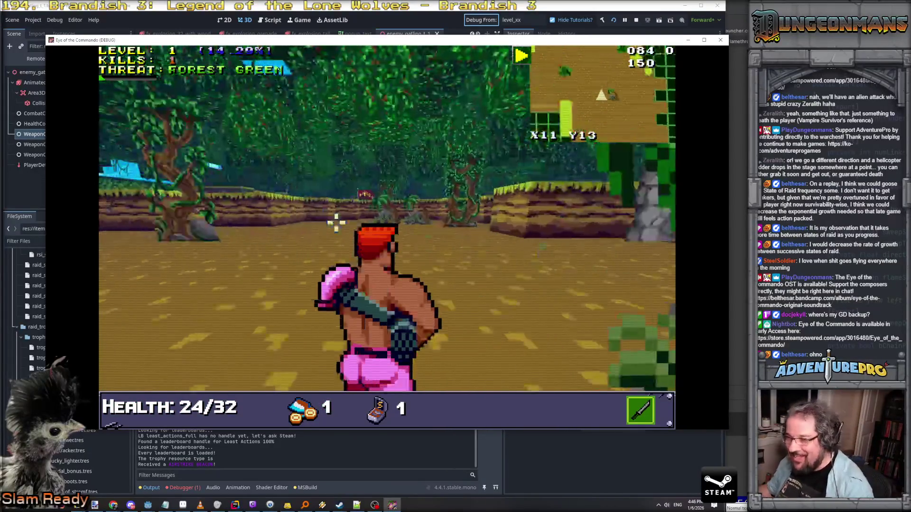
key("Up")
key("Up")
key("Left")
key("Left")
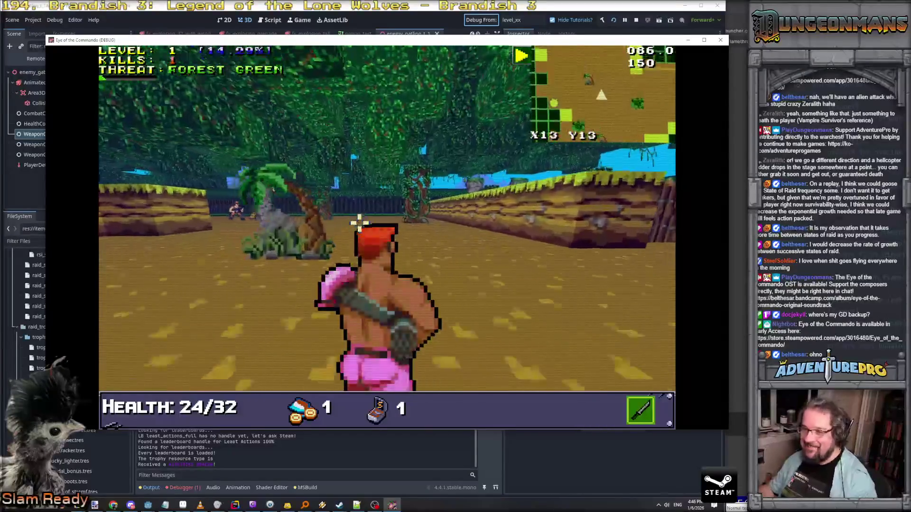
key("Up")
key("Up")
key("Up")
key("Up")
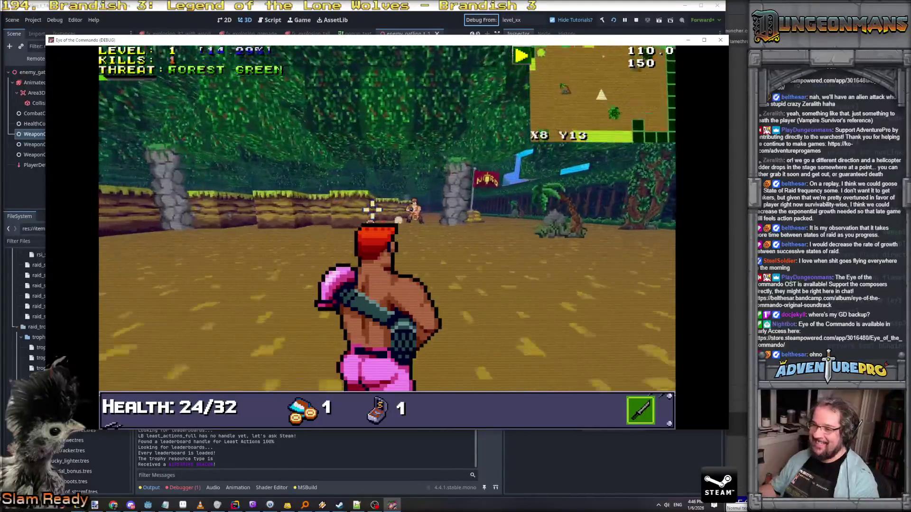
key("Down")
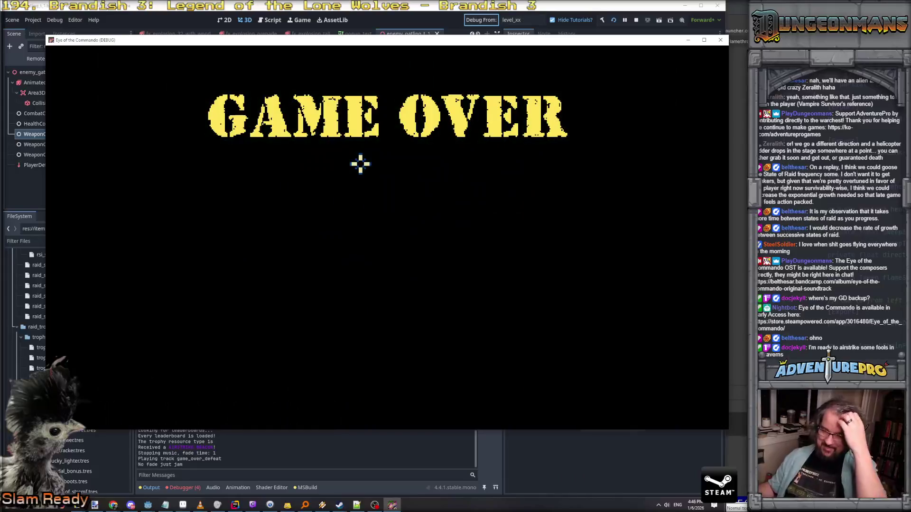
Step: In Godot's Debugger Errors list, expand the first error and open its source in Rider
left_click(192, 490)
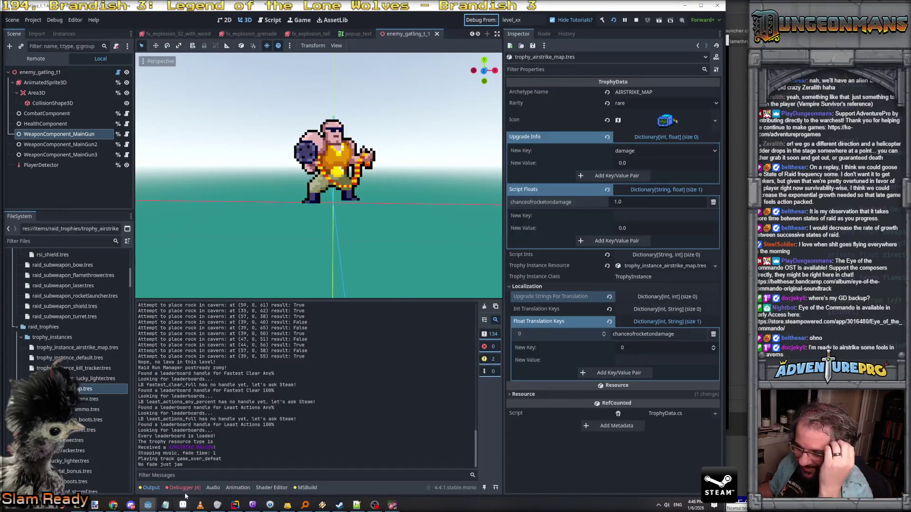
left_click(192, 489)
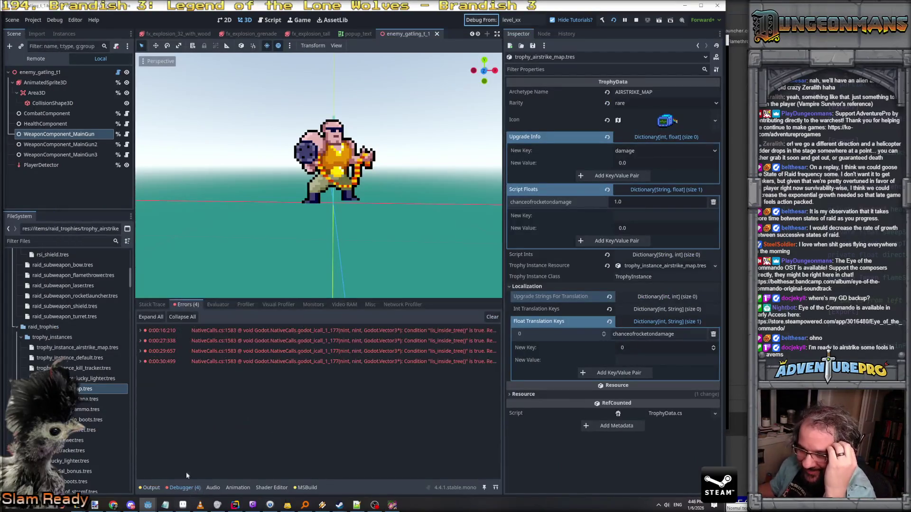
left_click(141, 330)
left_click(166, 341)
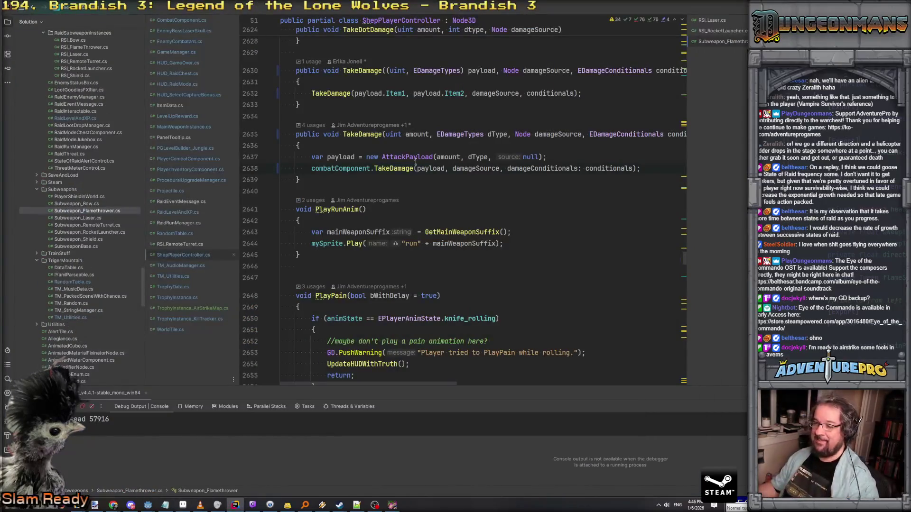
Step: In TrophyInstance_AirStrikeMap.cs, move the AddChild rocket line above the GlobalPosition assignment
left_click(187, 318)
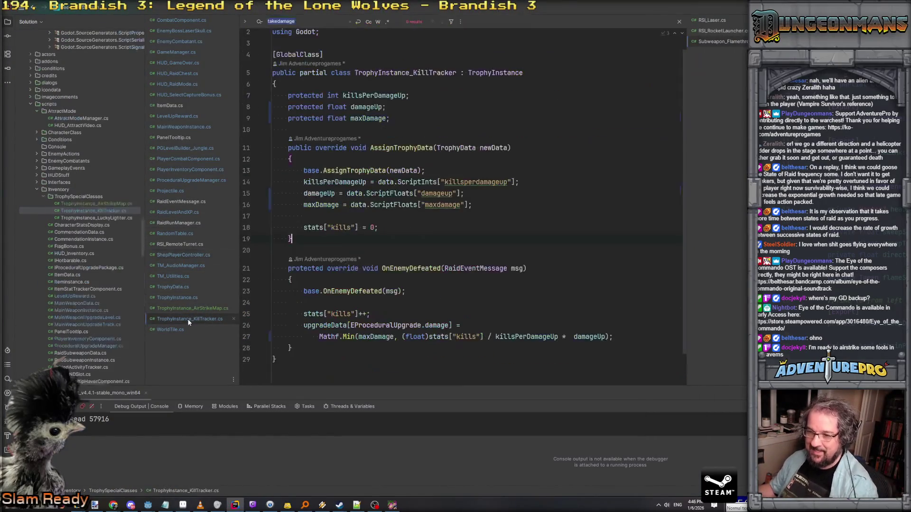
left_click(191, 311)
scroll(539, 267, "down", 2)
left_click(530, 280)
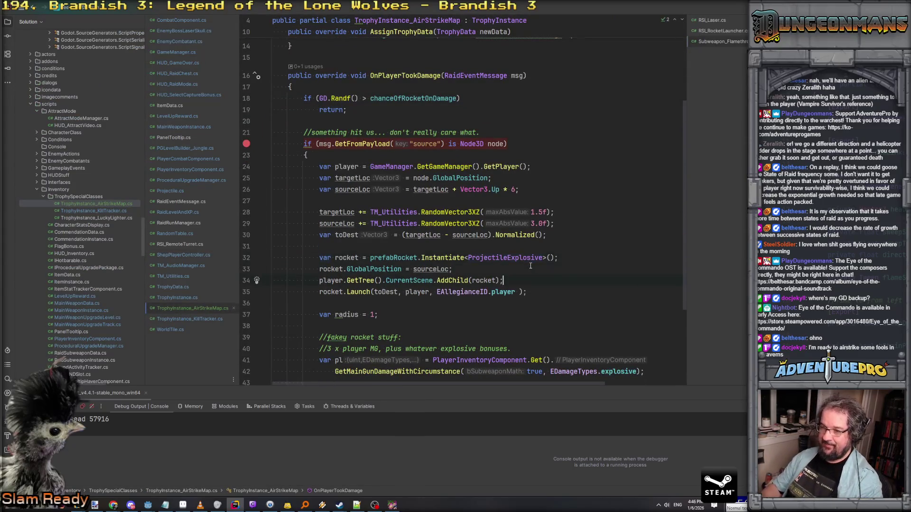
key("ctrl+x")
key("Up")
key("ctrl+v")
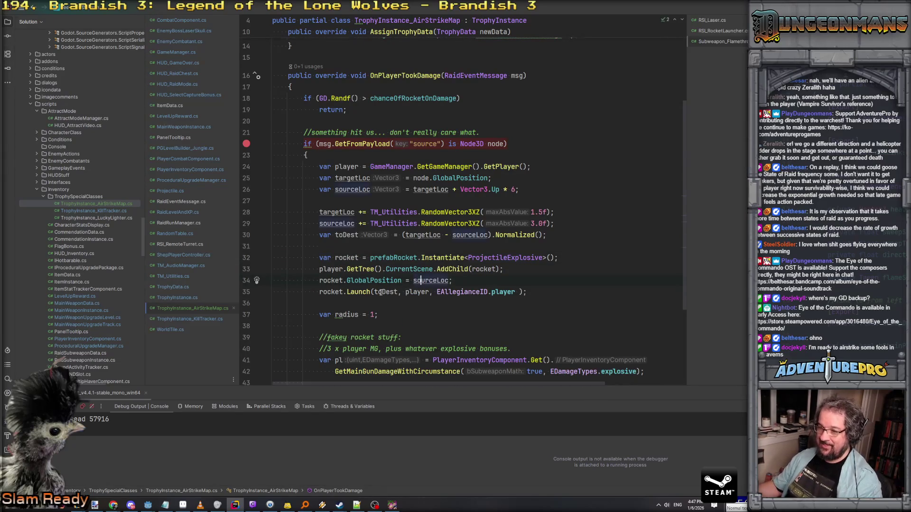
mouse_move(368, 293)
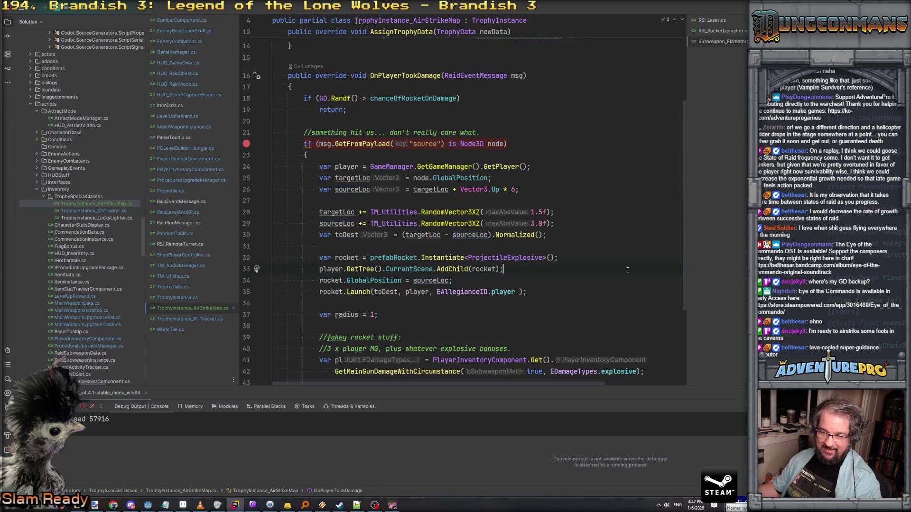
left_click(394, 506)
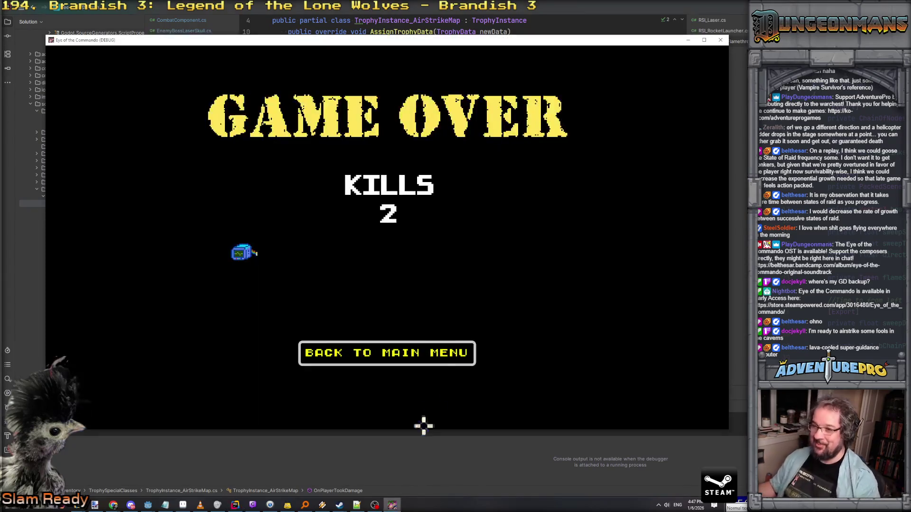
Step: Return to the main menu, close the game window, and relaunch the level from Godot
left_click(400, 353)
left_click(720, 40)
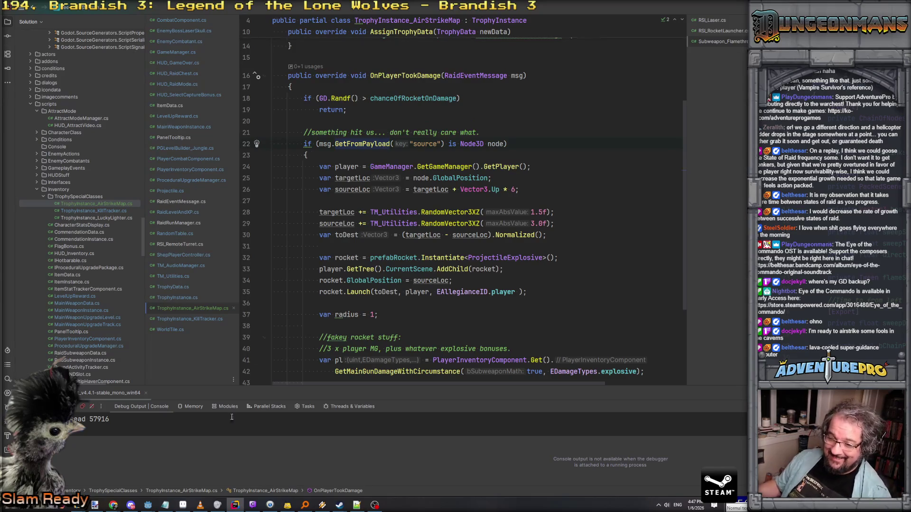
left_click(170, 475)
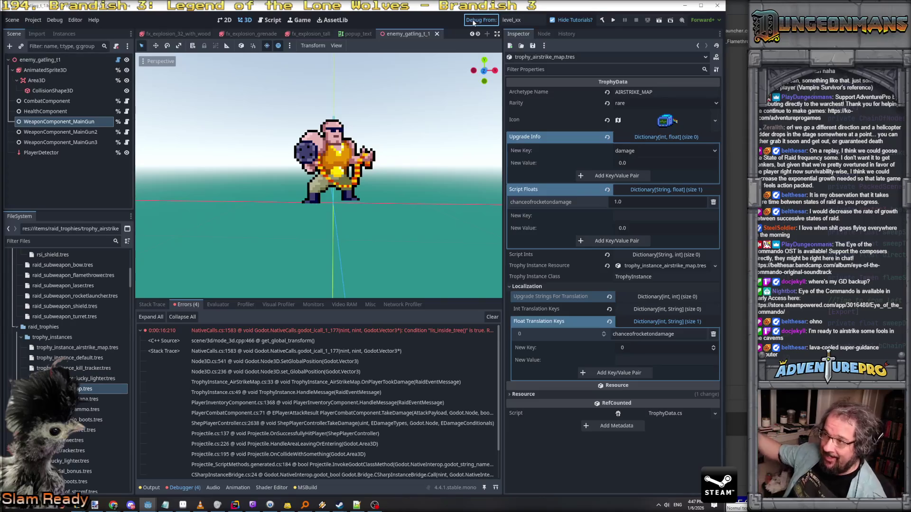
left_click(473, 21)
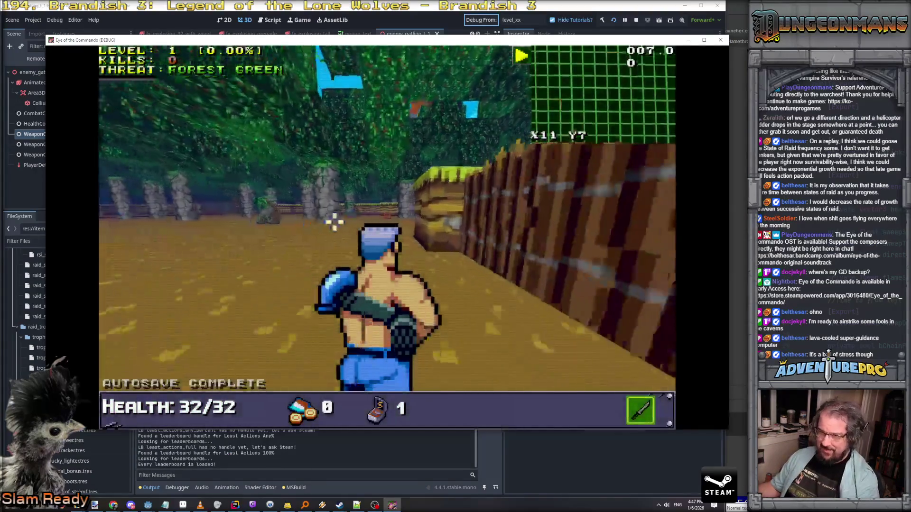
Step: Shoot the Nitro Mook and next enemy, dismissing the Freedom Medal and 5 AMMO popups
left_click(376, 209)
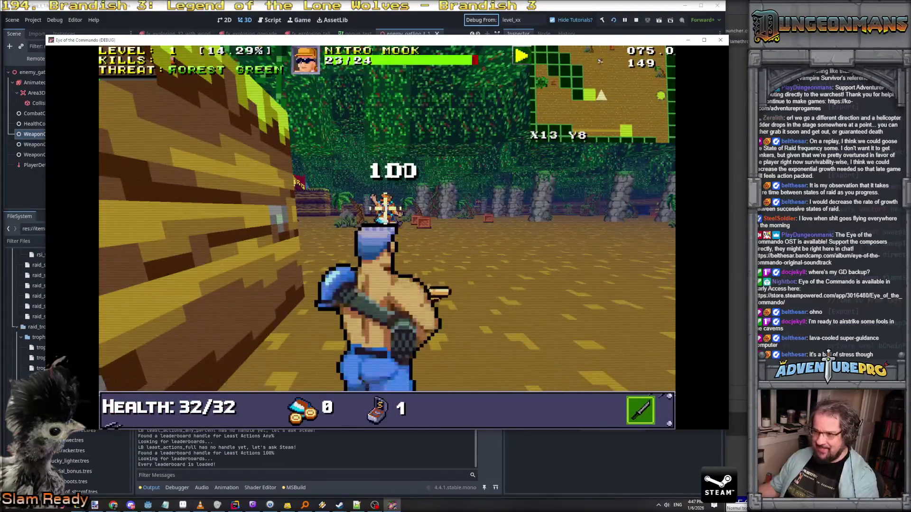
left_click(385, 207)
left_click(385, 207)
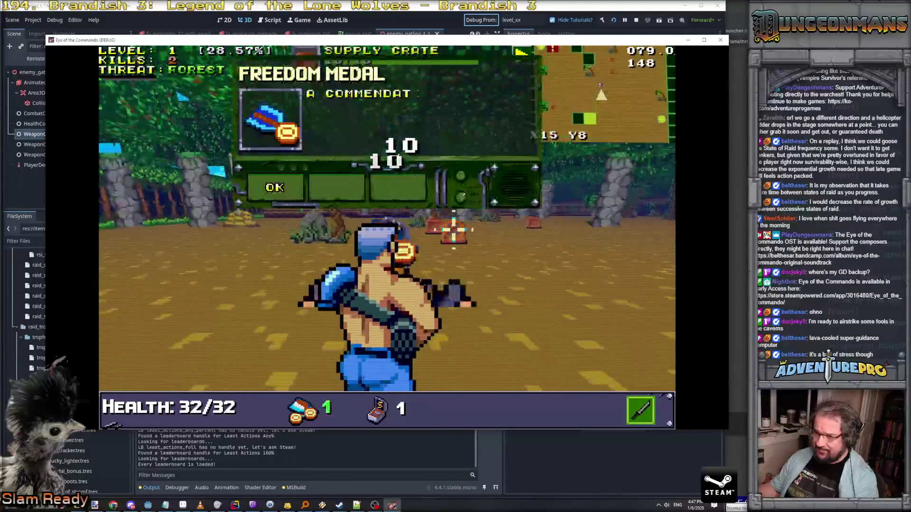
left_click(275, 185)
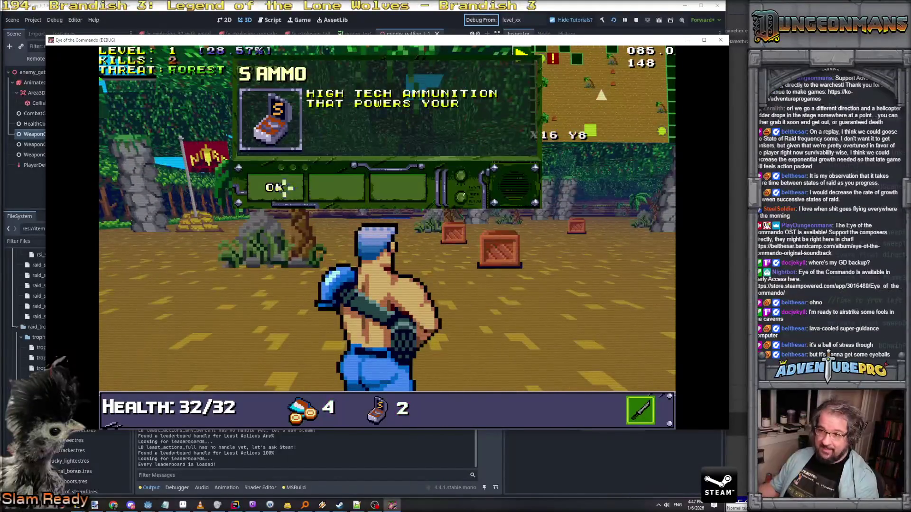
left_click(275, 187)
Step: Enter GIVETROPHY AIRSTRIKE in the debug console to grant the Airstrike Beacon
key("grave")
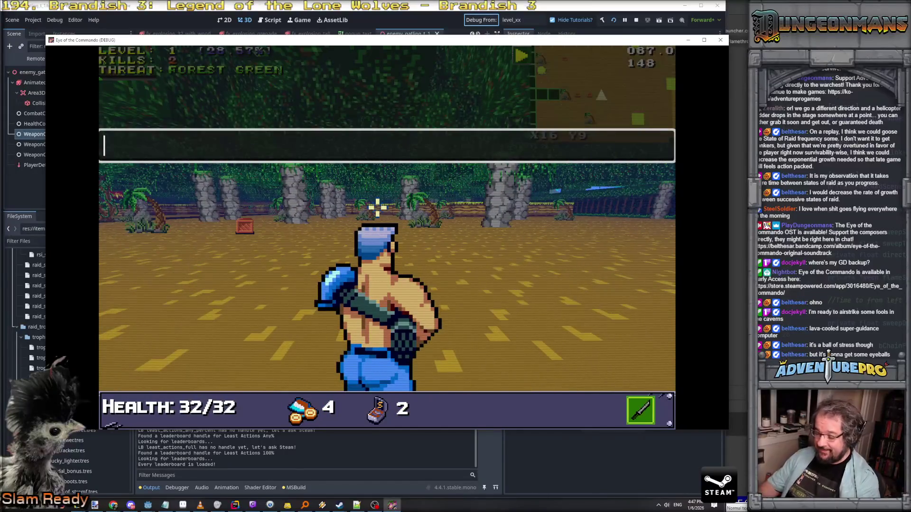
type("GIVEITEM")
key("BackSpace")
key("BackSpace")
key("BackSpace")
type("T")
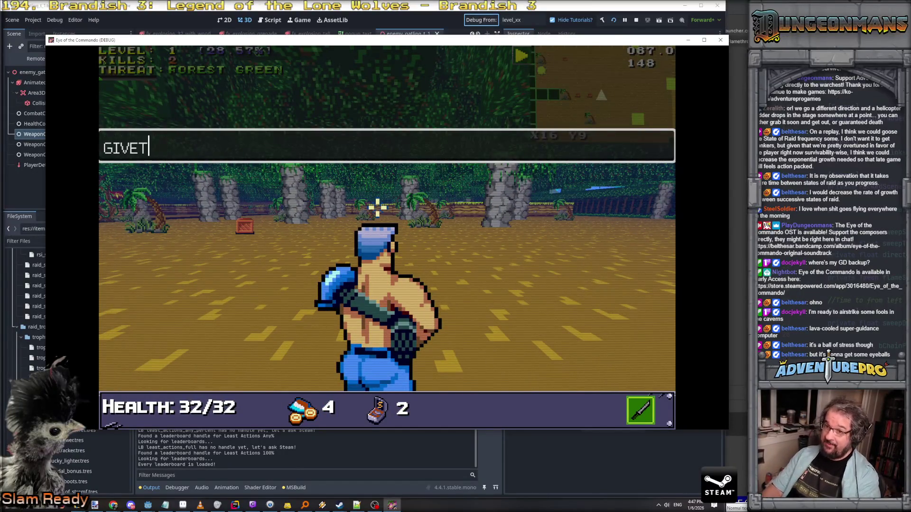
type("ROPHY AIRS")
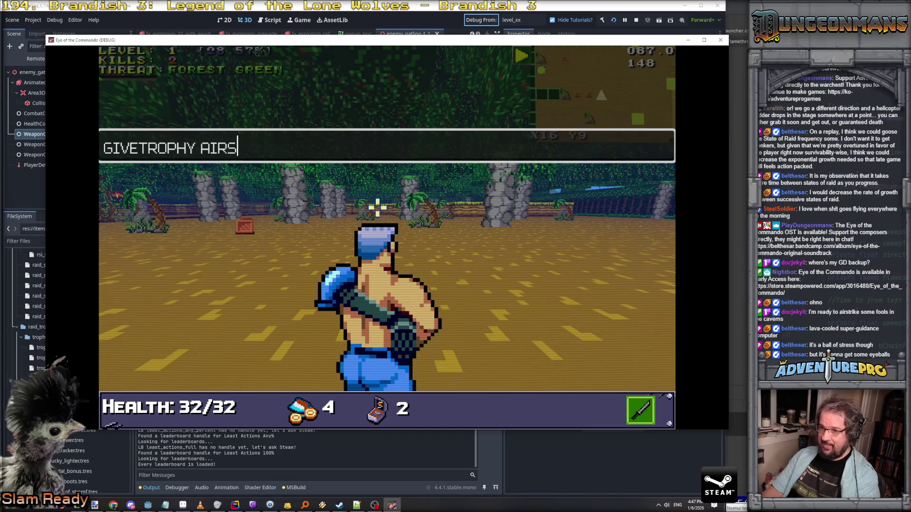
type("E")
key("Return")
key("grave")
Step: Kill the enemy near the supply crate and collect the Battle Chicken pickup
key("w")
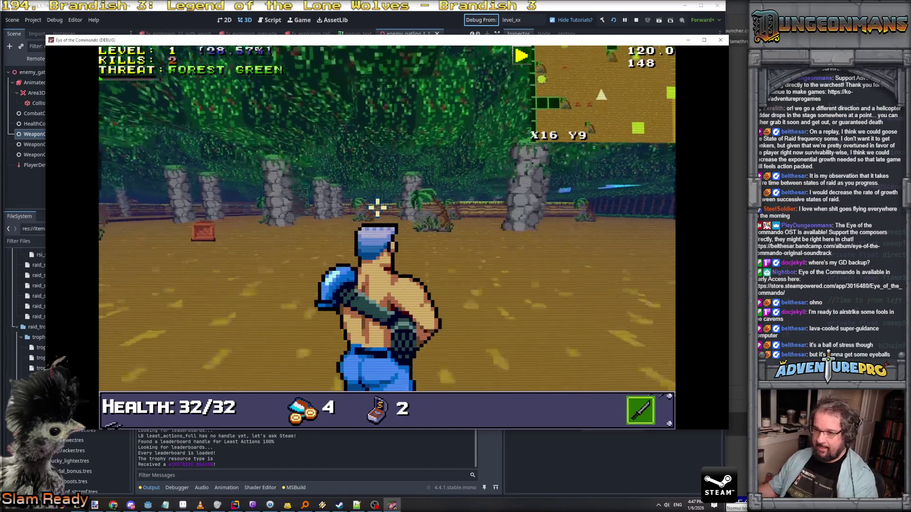
key("d")
left_click(527, 264)
left_click(513, 256)
key("w")
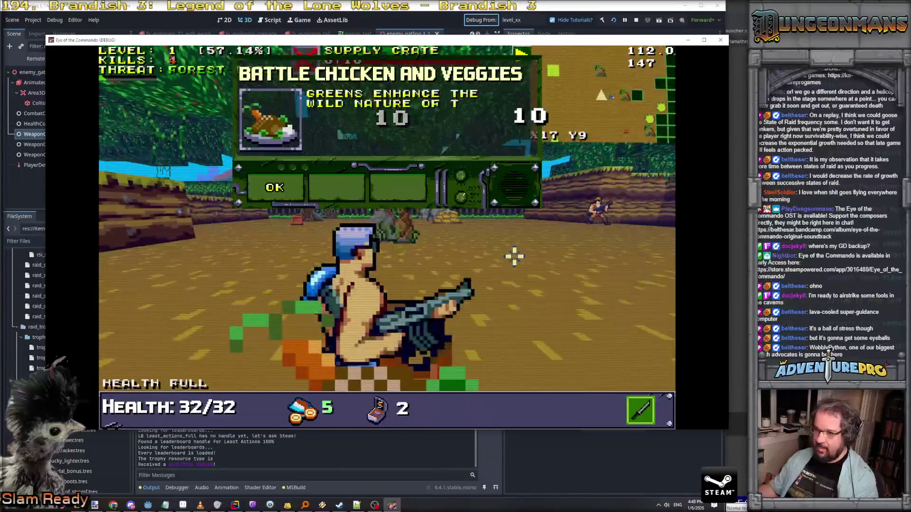
left_click(278, 186)
Step: Enter UNDYING in the debug console to make the player undying
key("grave")
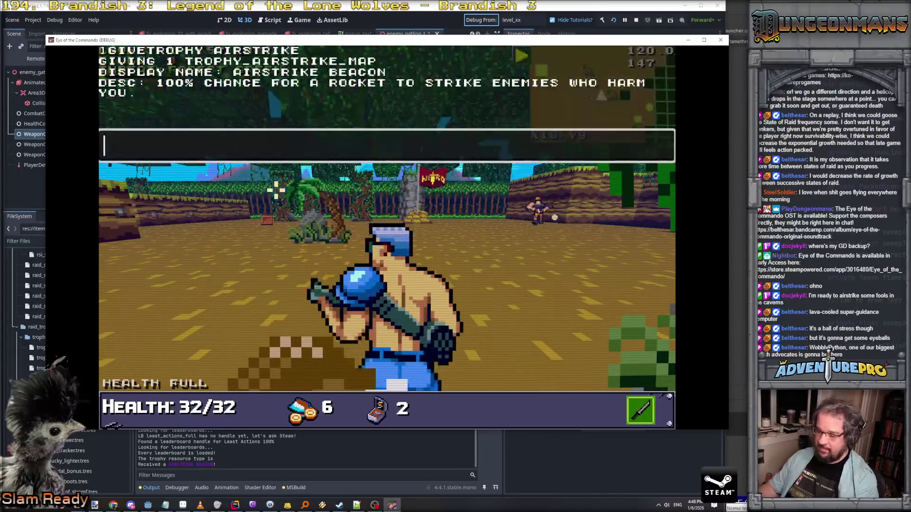
type("UNDYING")
key("Return")
key("grave")
key("w")
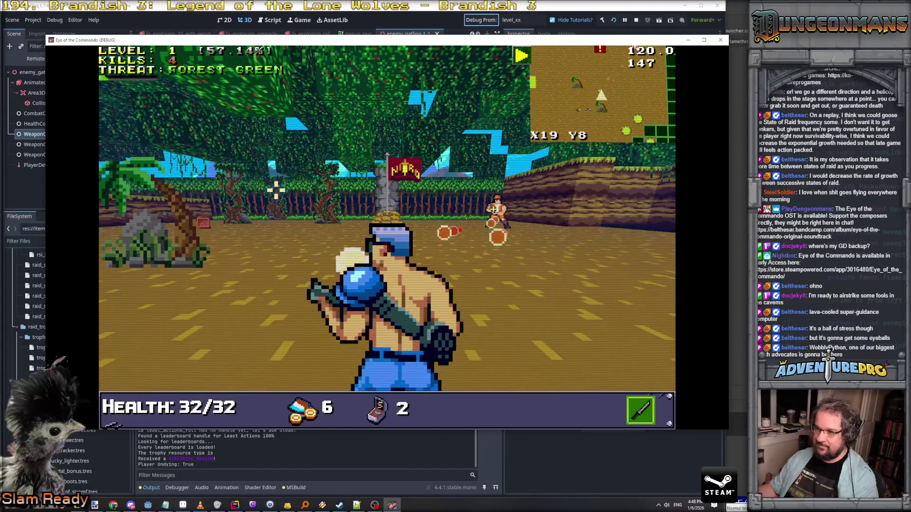
Step: Fight the attacking enemy and move past the banner pillar toward the stone pillars
key("e")
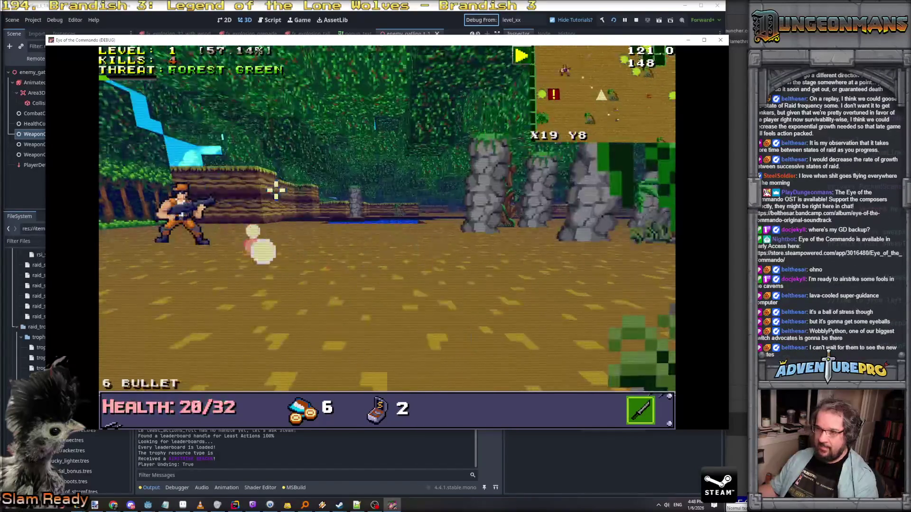
key("e")
key("w")
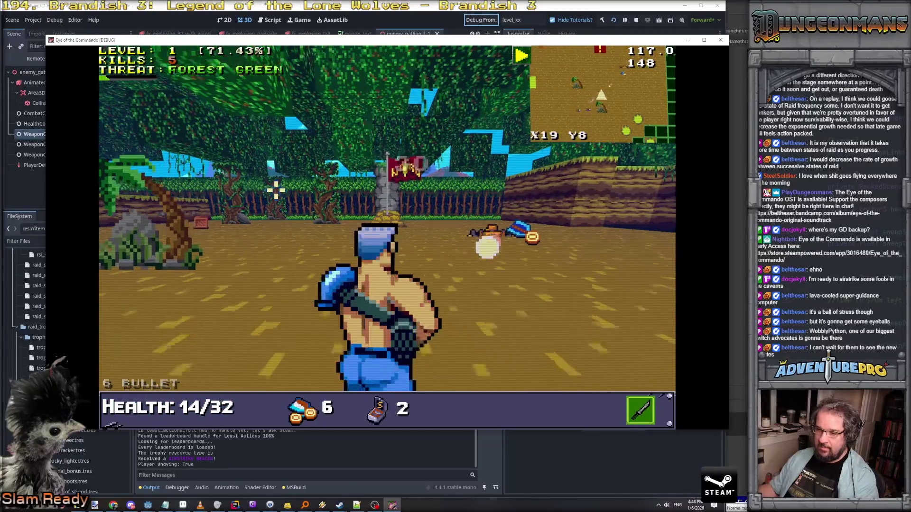
key("d")
key("w")
key("d")
key("q")
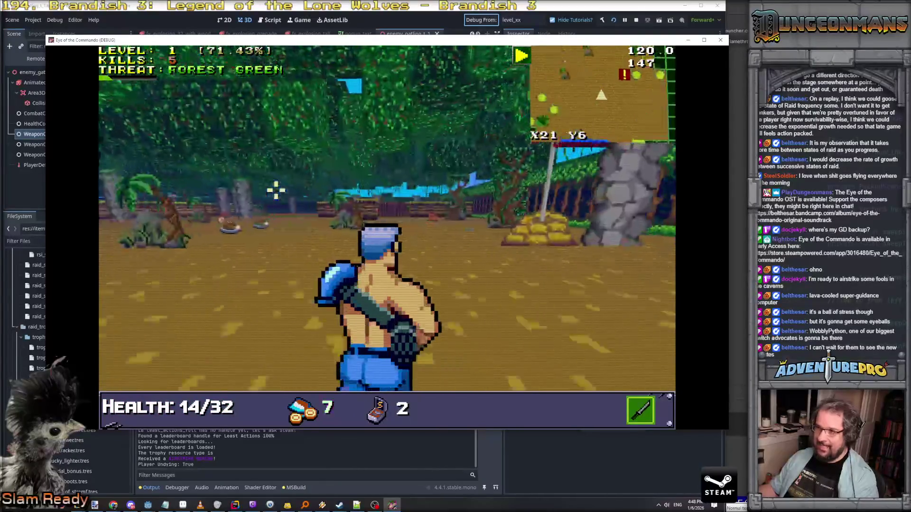
key("w")
key("a")
key("w")
key("w")
key("w")
key("a")
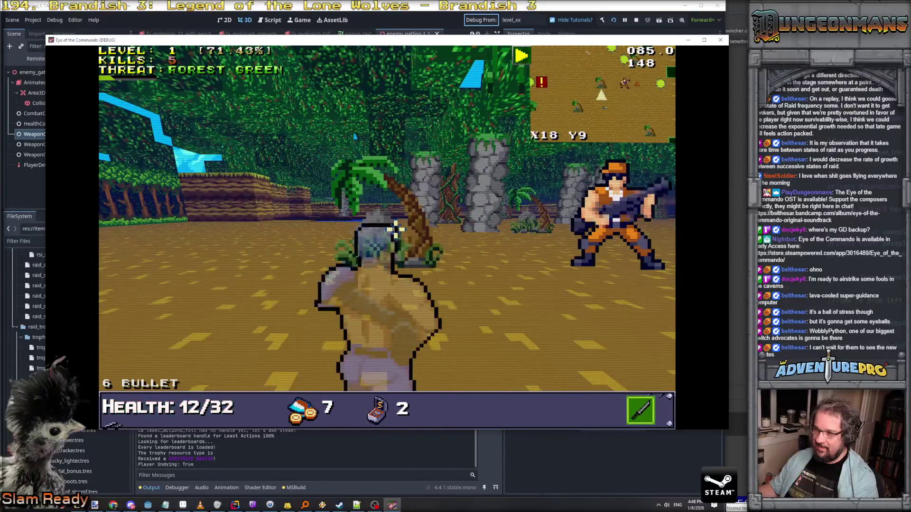
Step: Shoot the soldier on the left, dismiss the level-up screen, and switch to Rider
key("e")
key("w")
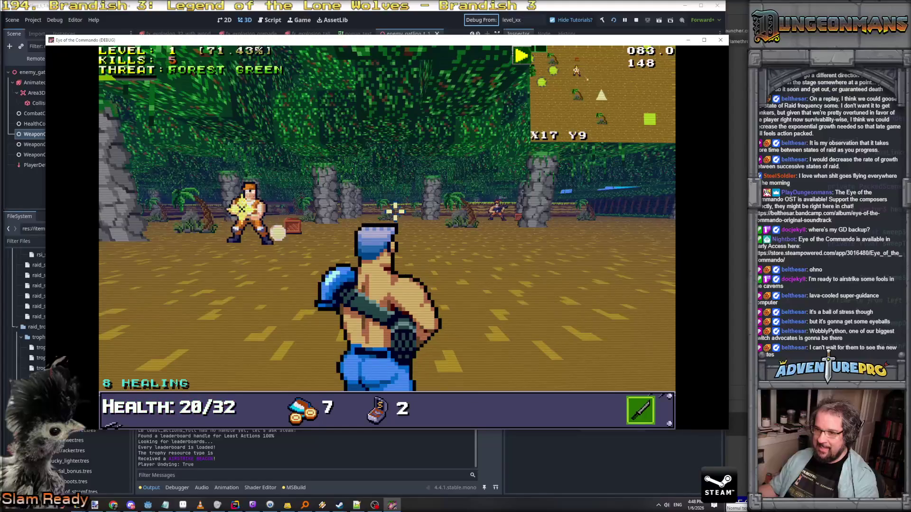
key("space")
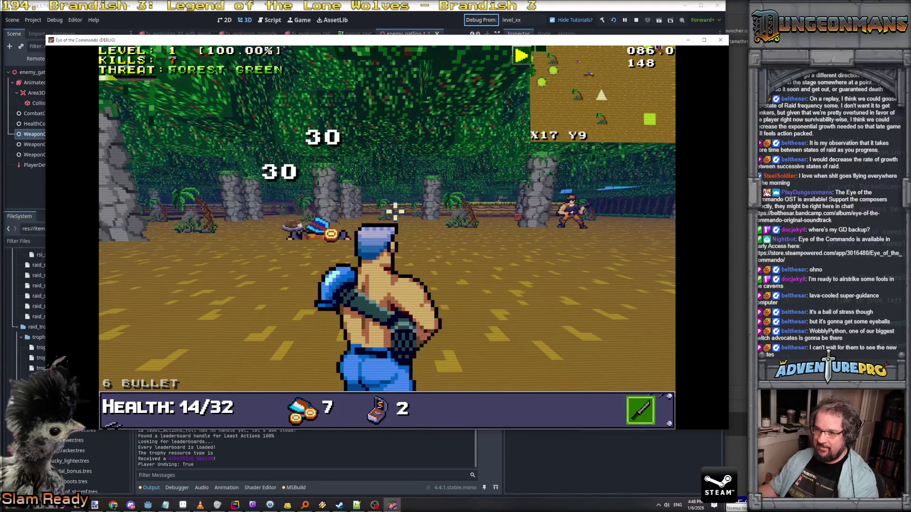
key("w")
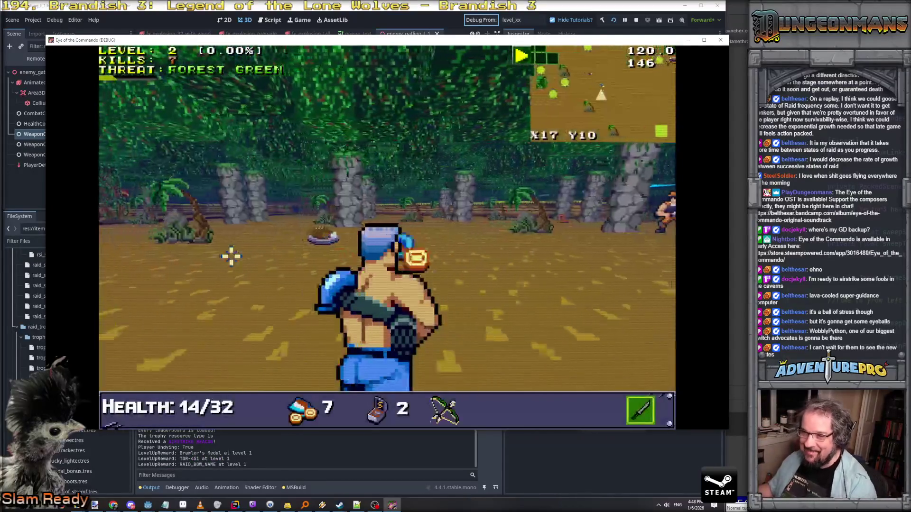
key("w")
key("space")
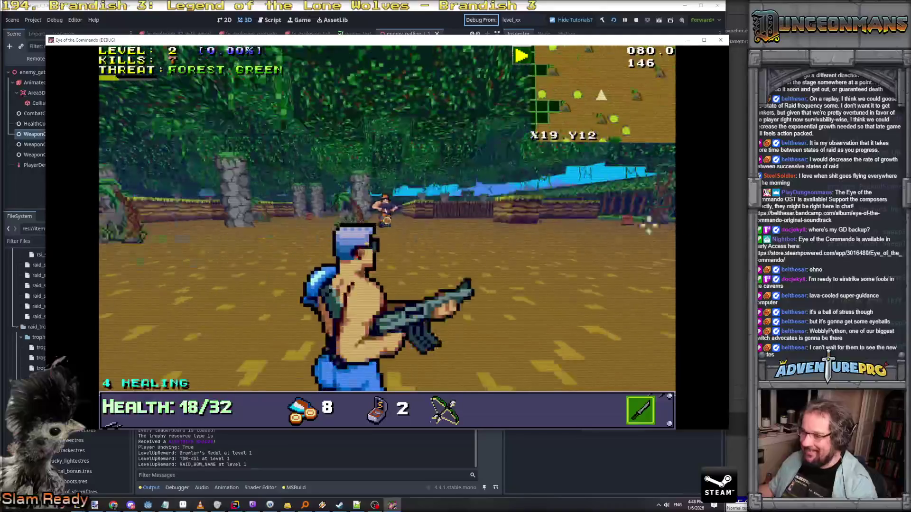
key("alt+Tab")
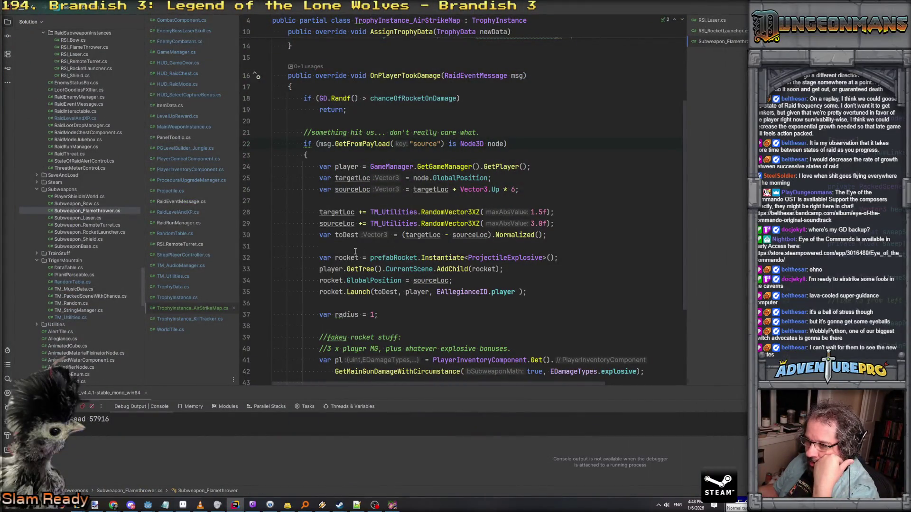
Step: From the rocket.Launch call on line 35, jump to Launch's declaration in Projectile.cs
left_click(335, 291)
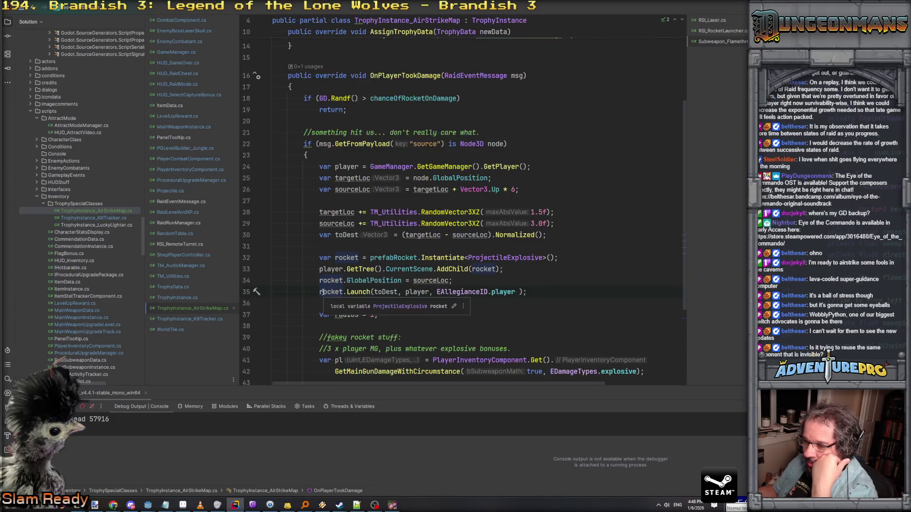
scroll(323, 293, "down", 2)
scroll(323, 293, "down", 1)
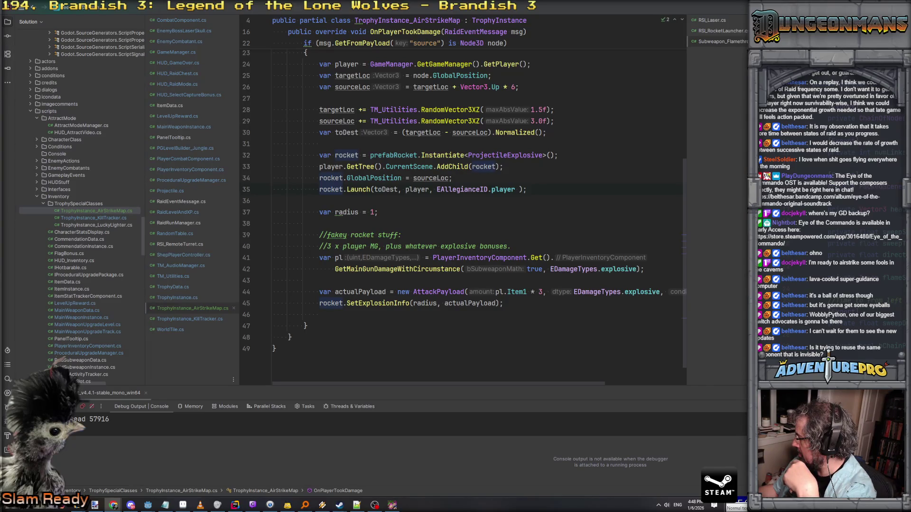
left_click(445, 219)
scroll(414, 197, "up", 1)
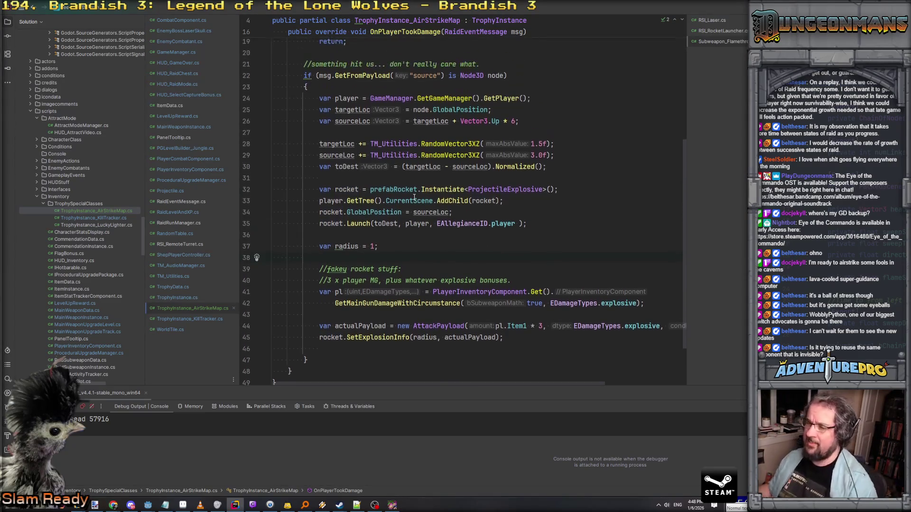
left_click(363, 224, "ctrl")
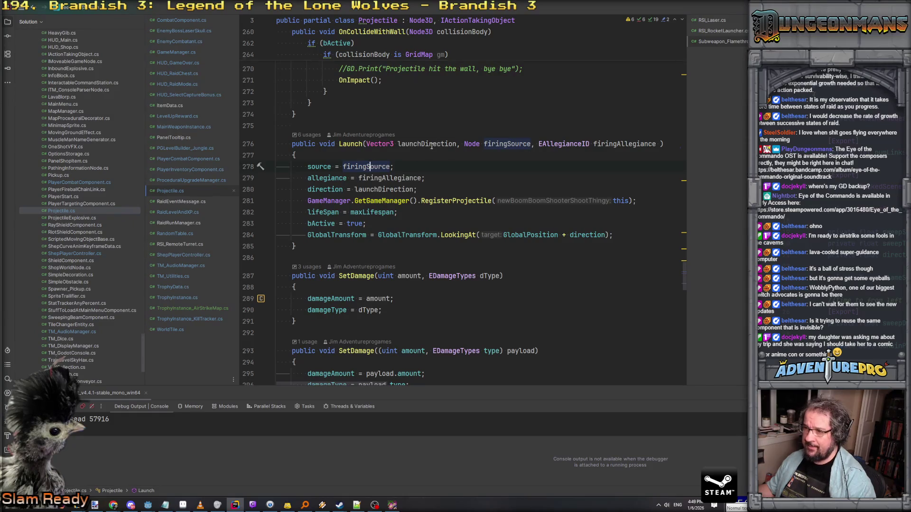
Step: Inspect Launch's firingAllegiance, bActive and GlobalPosition look-at lines
left_click(390, 178)
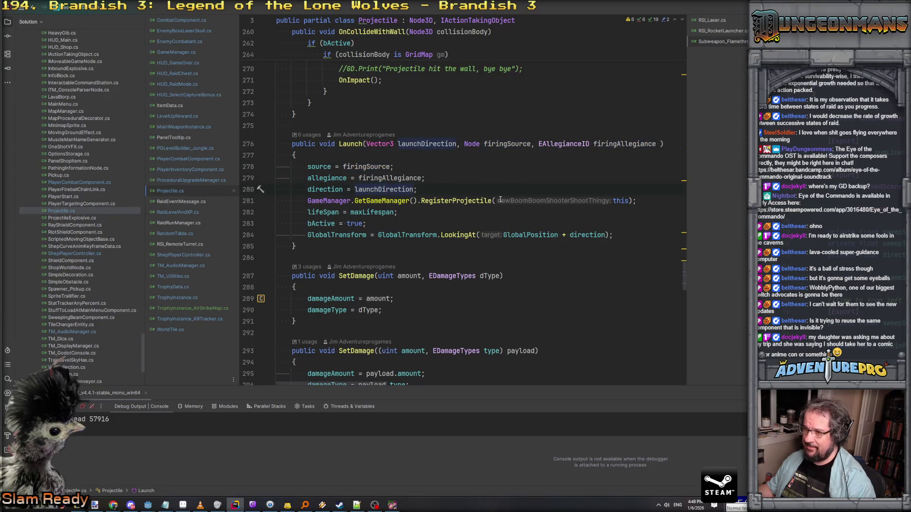
left_click(355, 224)
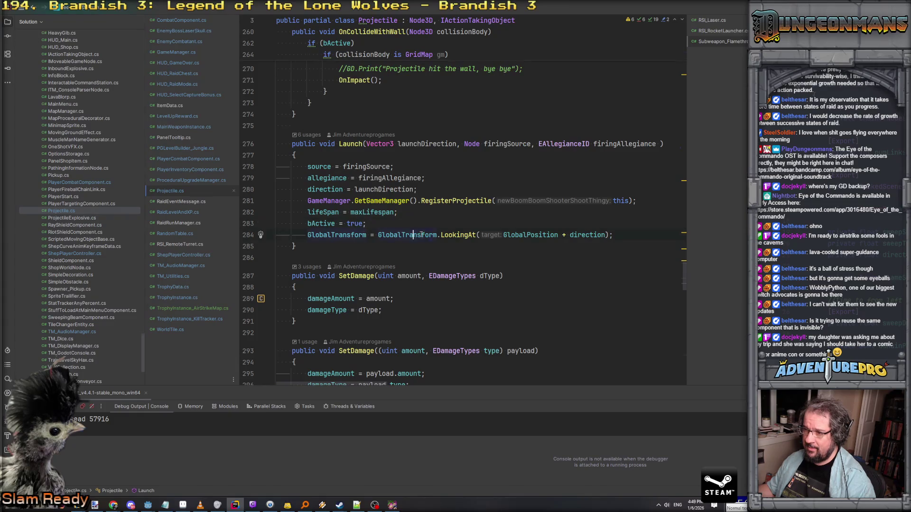
left_click(541, 235)
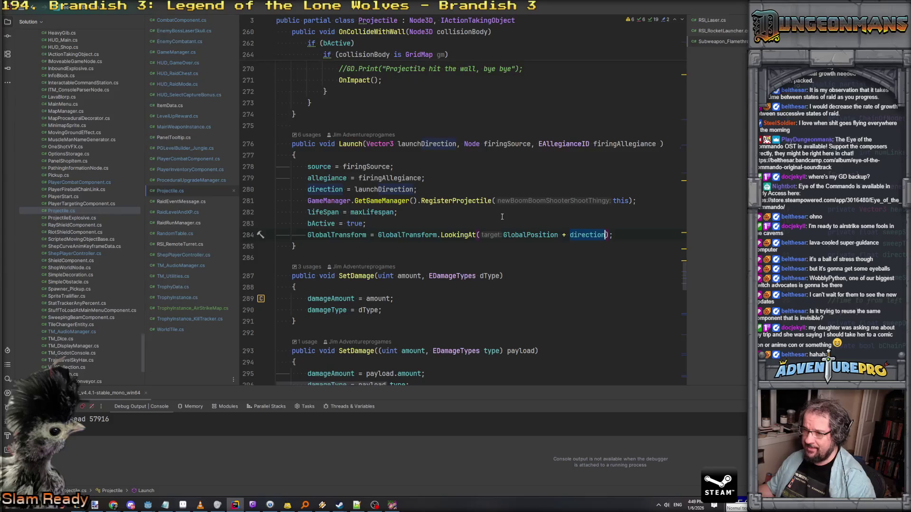
Step: Navigate back to the airstrike rocket code, then bring the debug game forward and move it aside
key("ctrl+minus")
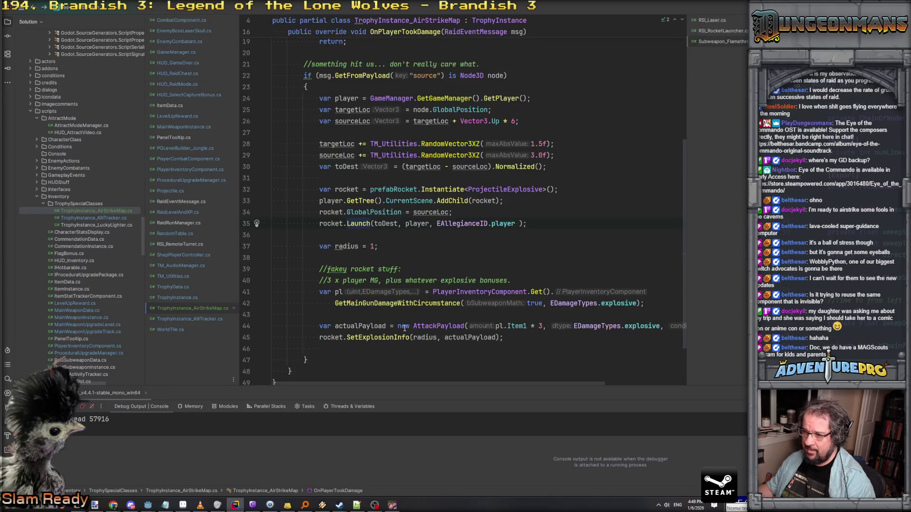
scroll(448, 323, "down", 1)
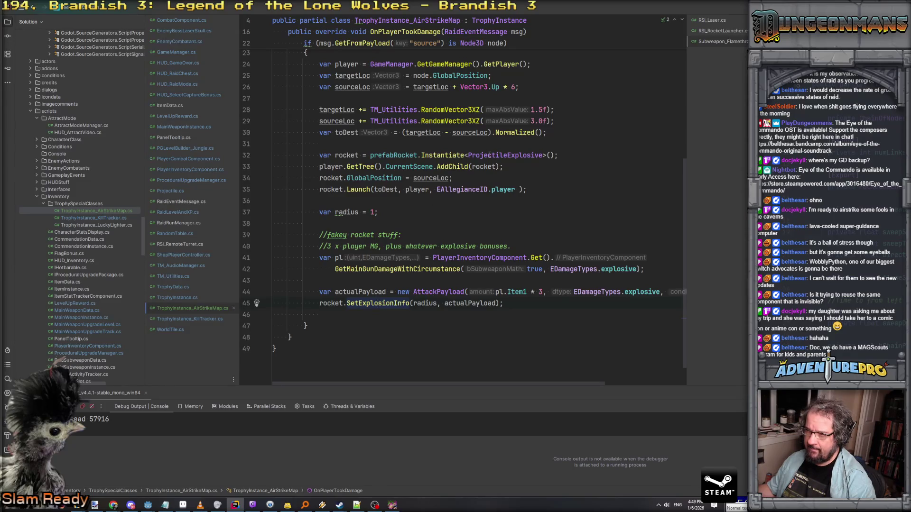
mouse_move(490, 155)
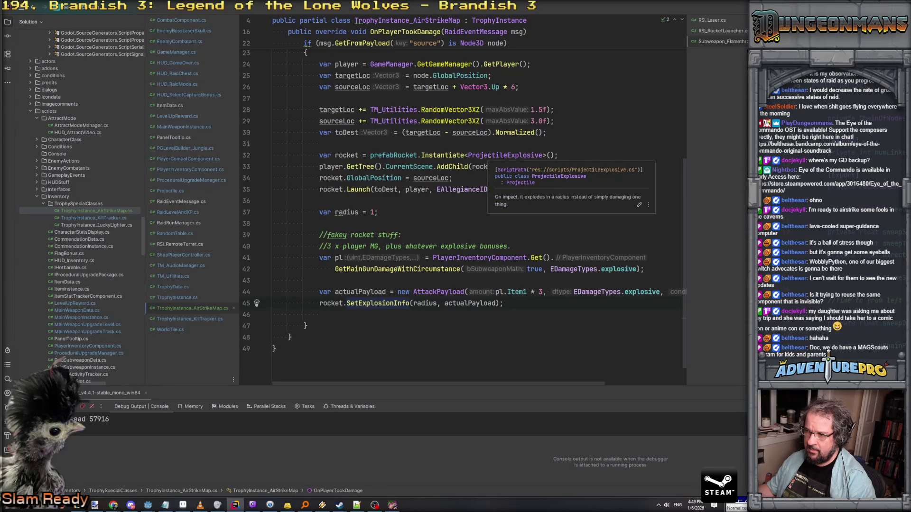
left_click(489, 155)
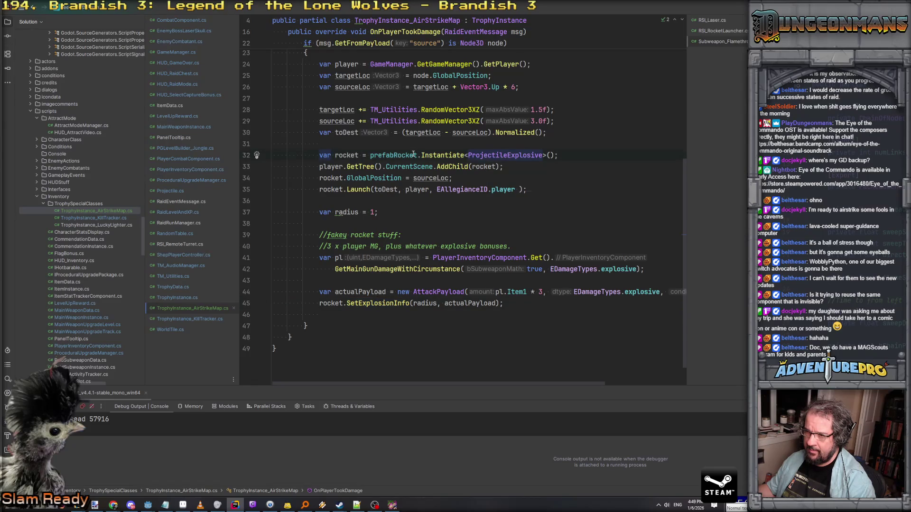
left_click(391, 506)
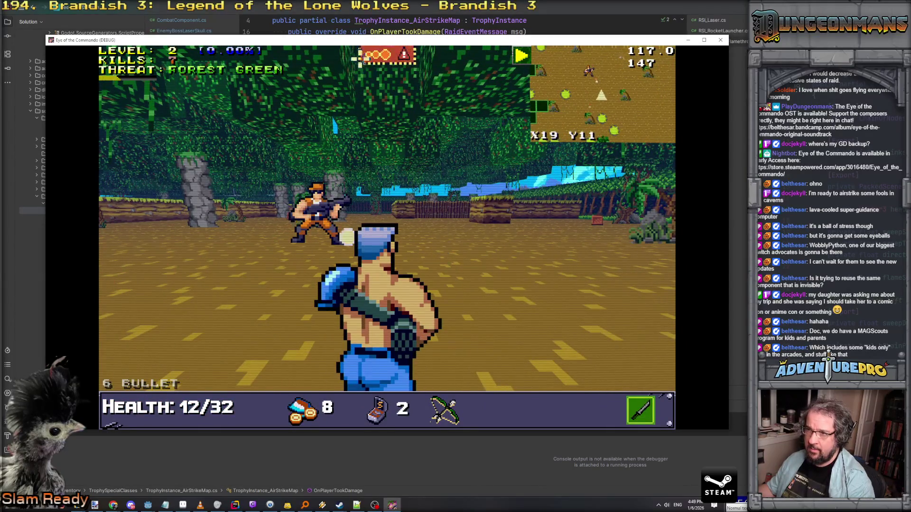
left_click_drag(380, 40, 640, 47)
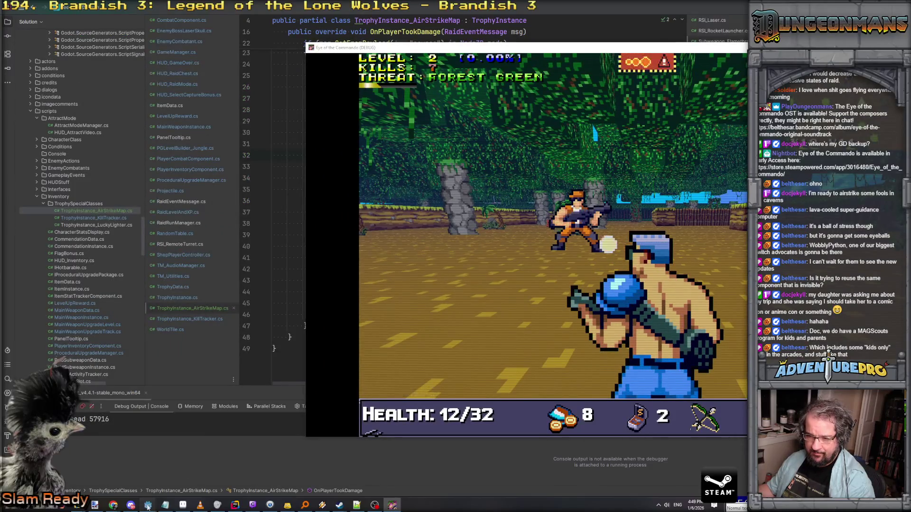
Step: Switch the Scene dock to Remote, expand main, and select player_rocket_turnbased for the Inspector
left_click(148, 506)
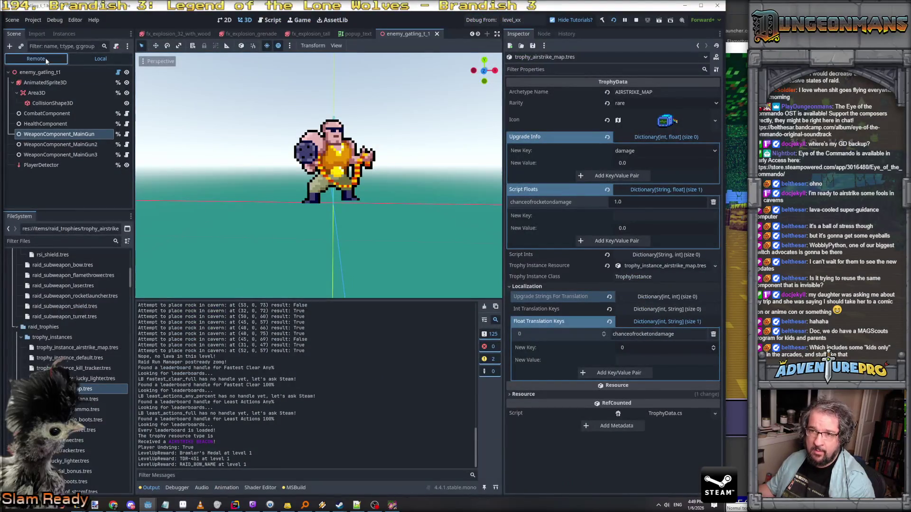
left_click(12, 59)
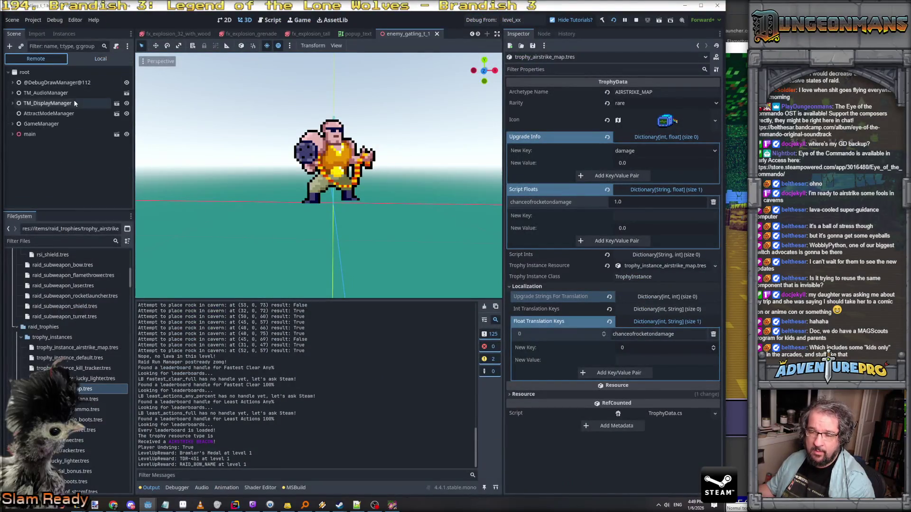
left_click(13, 134)
scroll(56, 149, "down", 2)
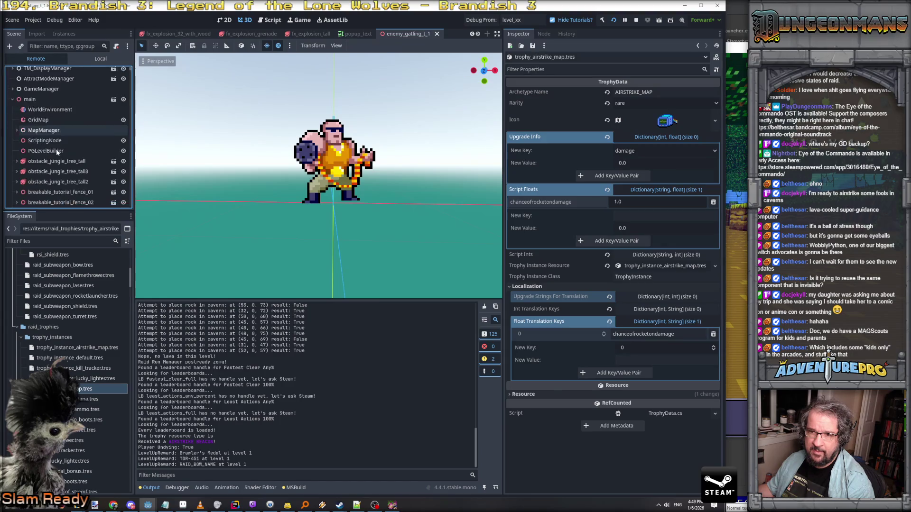
scroll(56, 149, "down", 8)
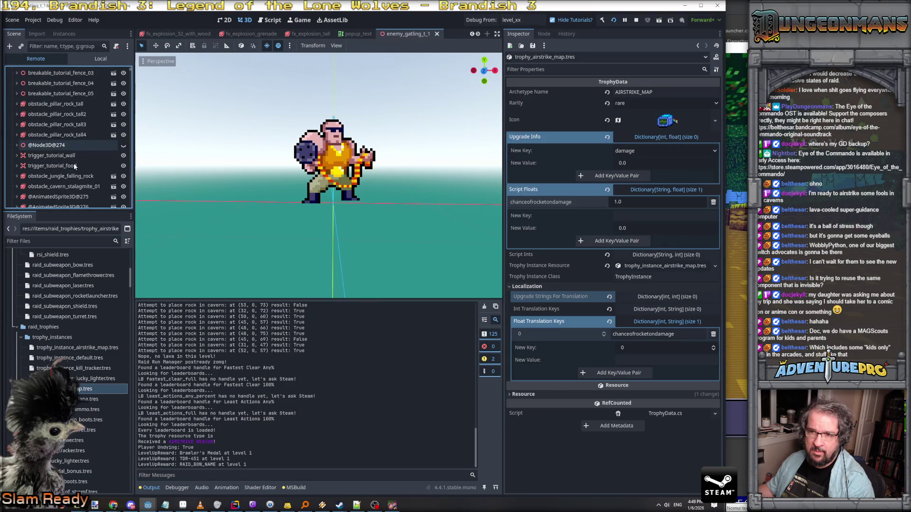
scroll(74, 165, "down", 12)
scroll(79, 181, "down", 6)
left_click_drag(130, 72, 126, 218)
left_click(74, 202)
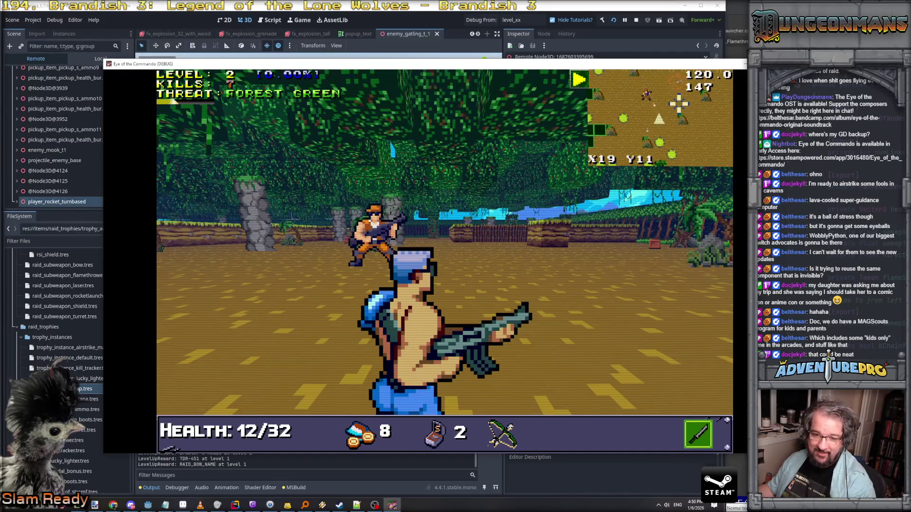
Step: Punch and shoot the soldier ahead, then collect its dropped ammo
left_click(338, 275)
left_click(540, 260)
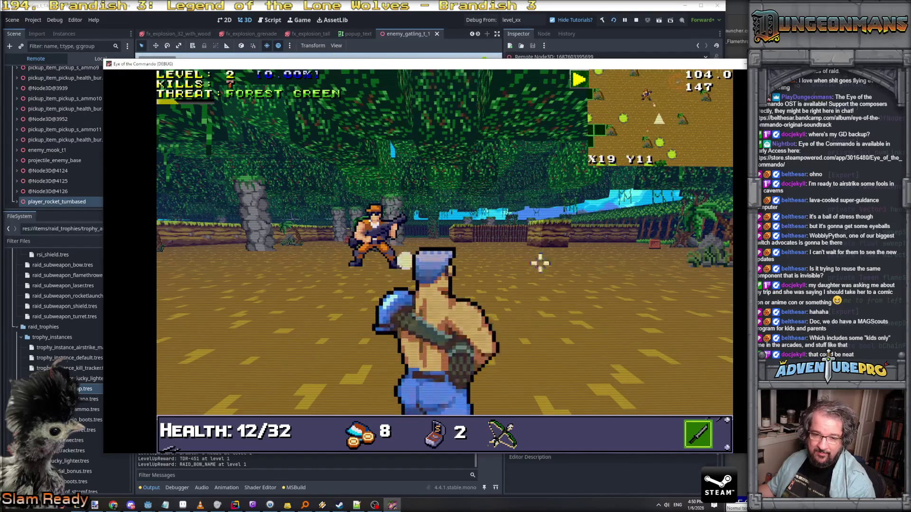
left_click(533, 272)
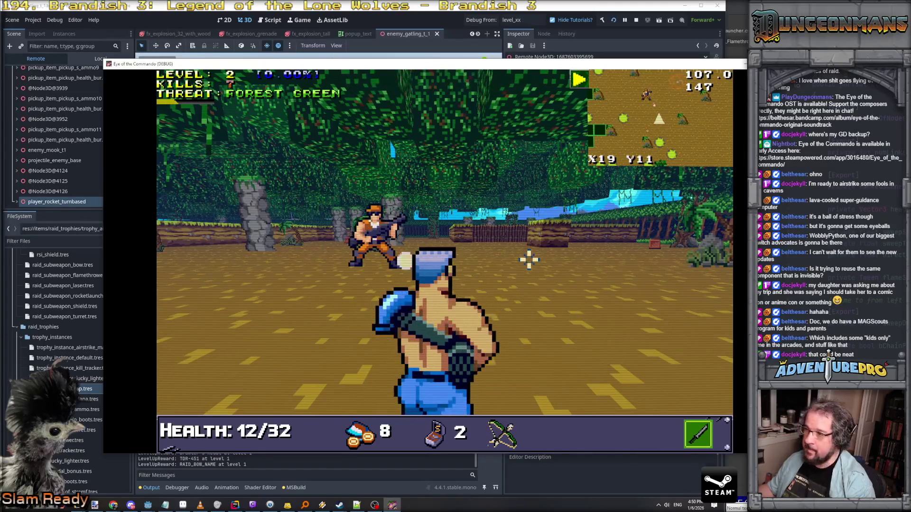
left_click(582, 268)
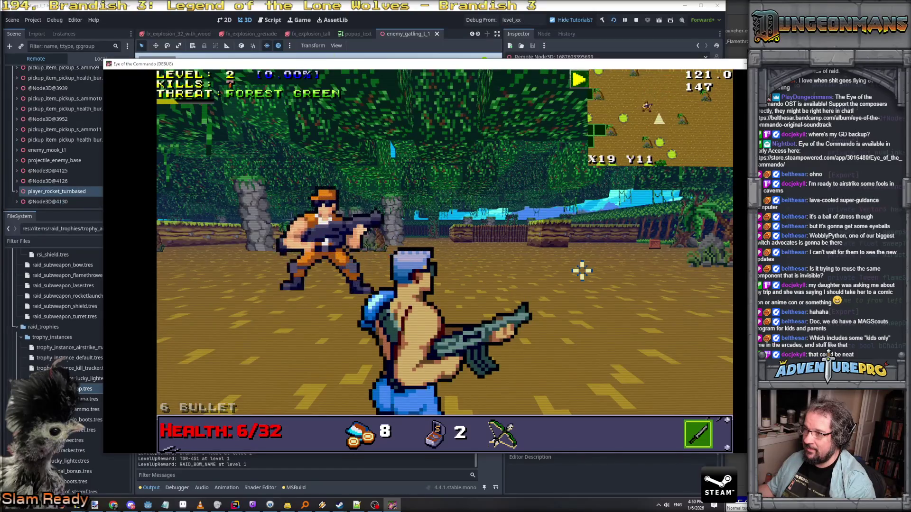
left_click(582, 270)
left_click(456, 123)
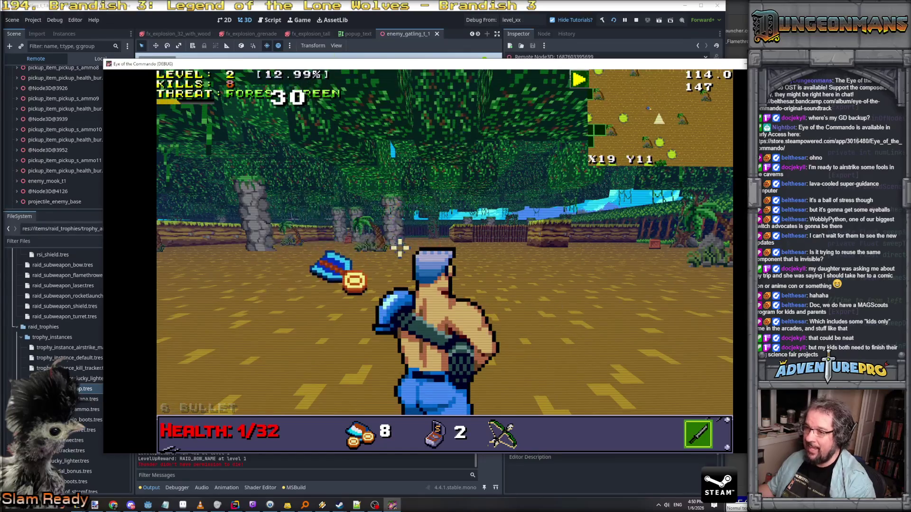
key("w")
key("w")
key("e")
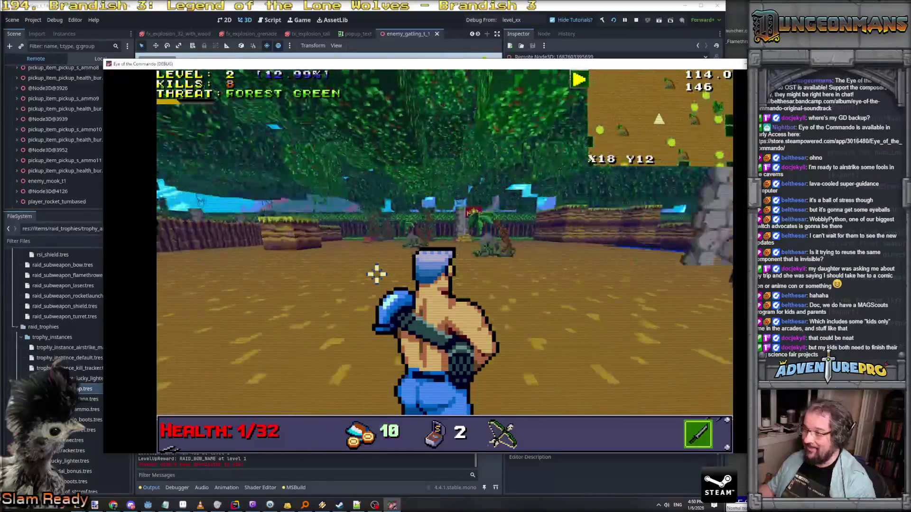
key("w")
key("w")
key("w")
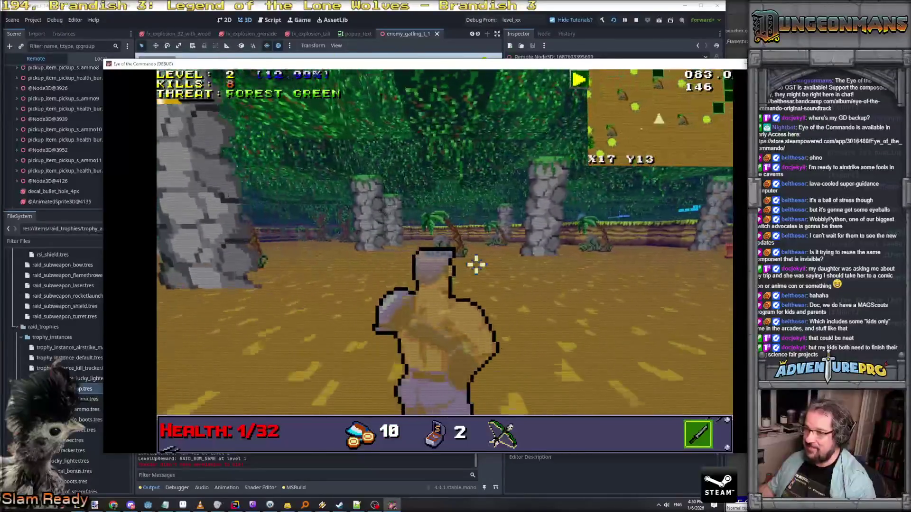
key("w")
Step: Defeat the nearby enemy and the Nitro Mook, then walk over its Airstrike Beacon drop
left_click(476, 263)
left_click(476, 263)
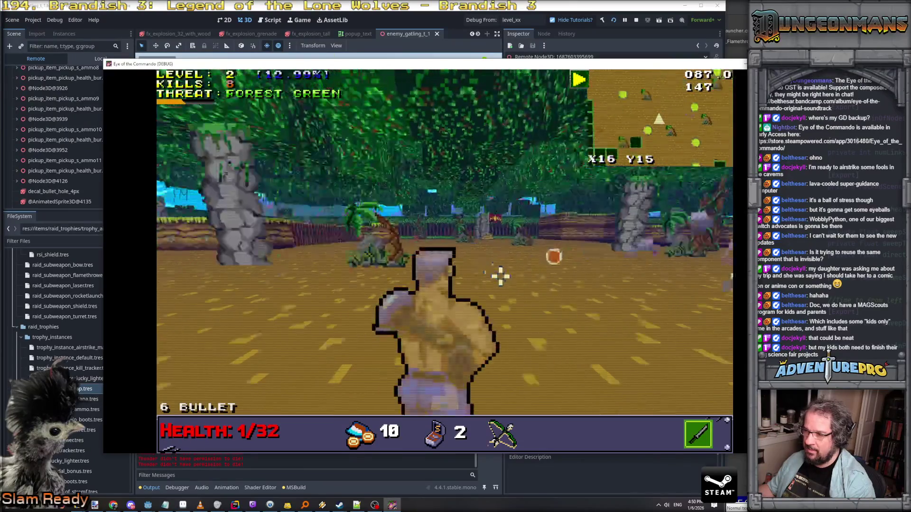
key("w")
left_click(420, 258)
key("w")
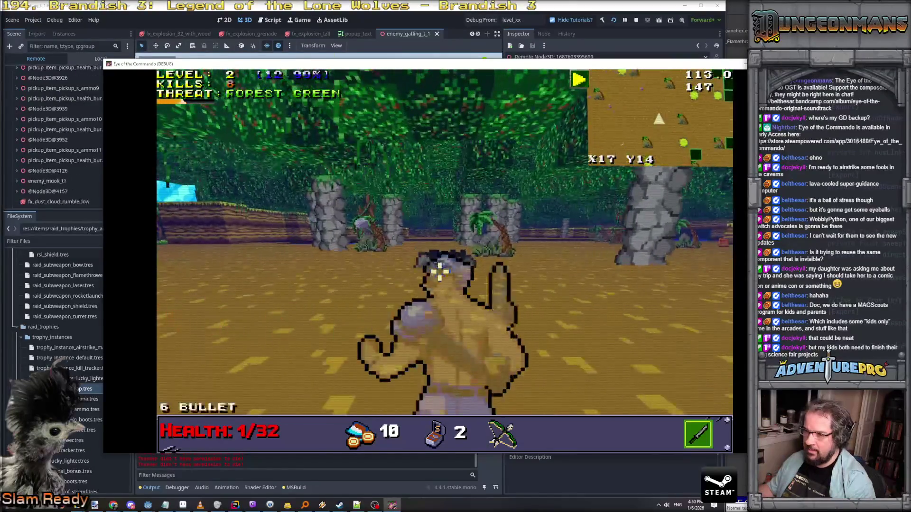
key("w")
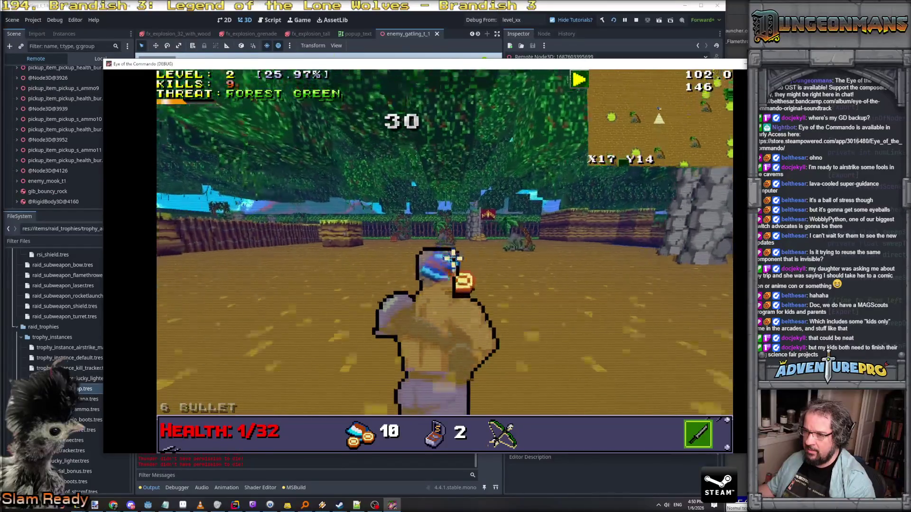
key("w")
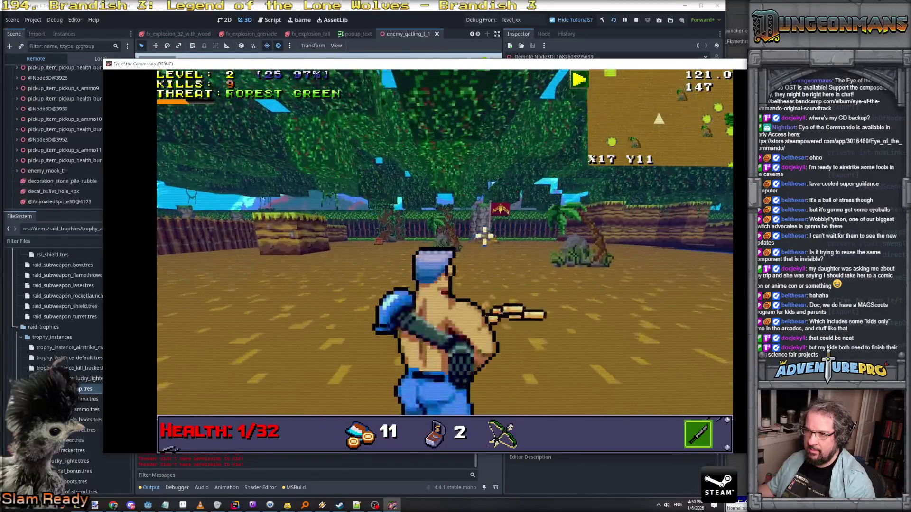
key("s")
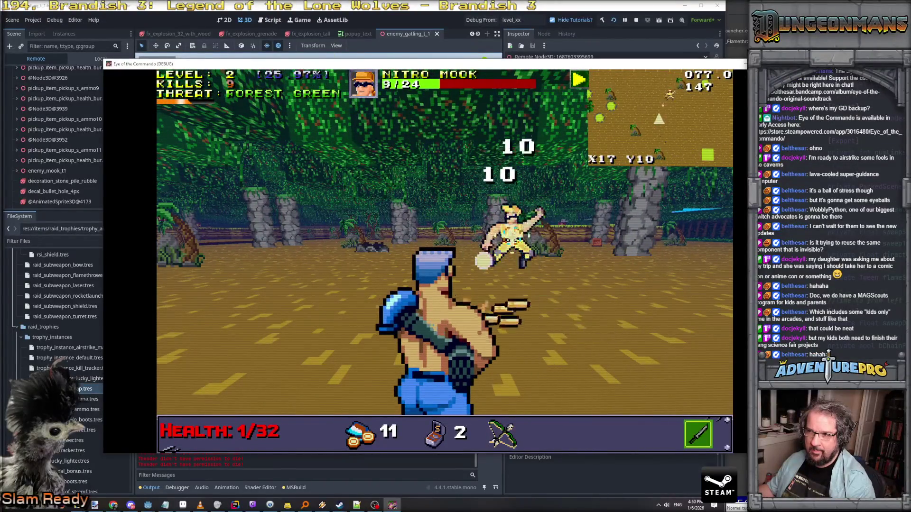
key("a")
key("d")
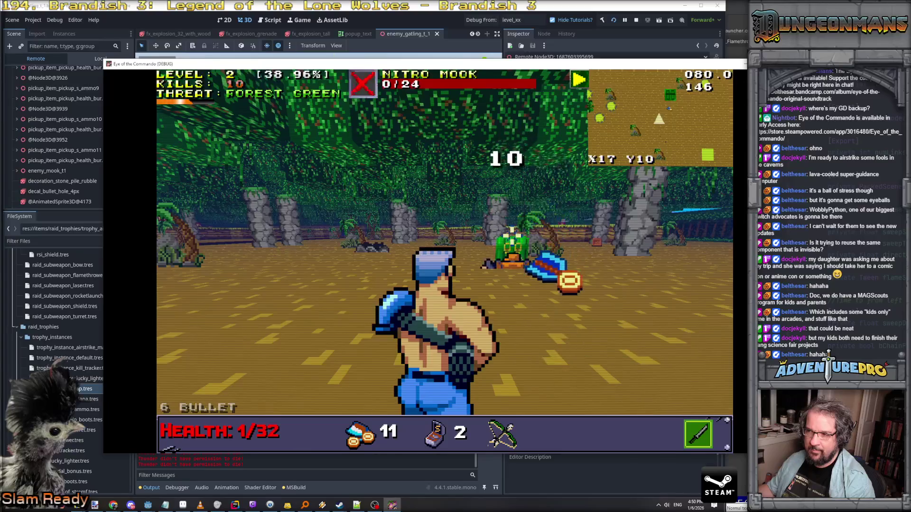
key("w")
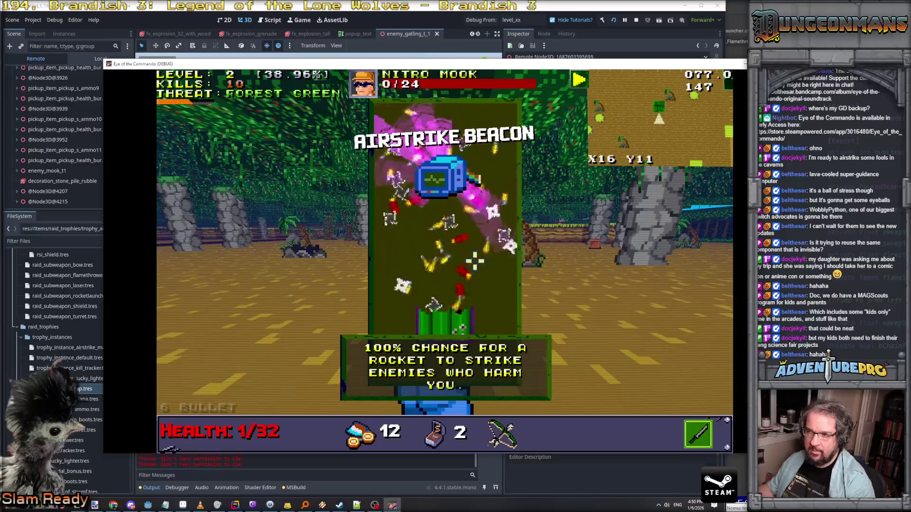
Step: Walk across the clearing and past the stone pillar, looking for enemies
key("w")
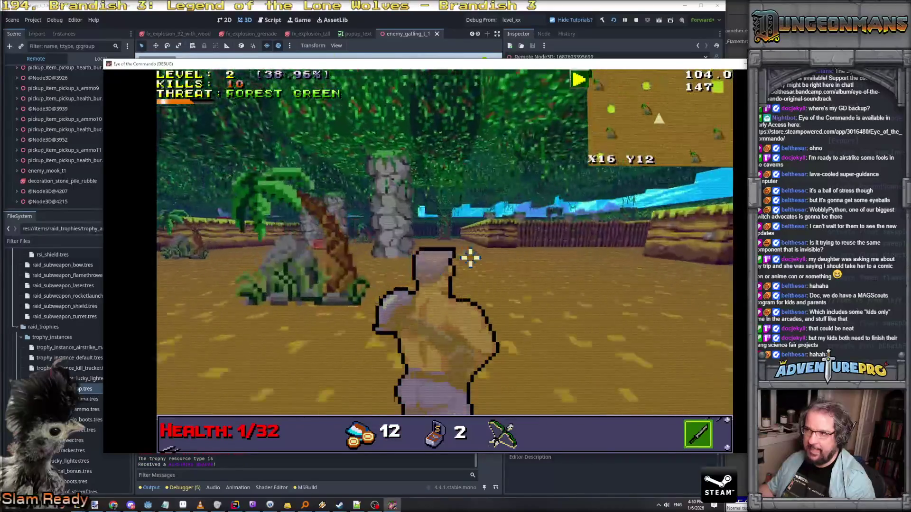
key("w")
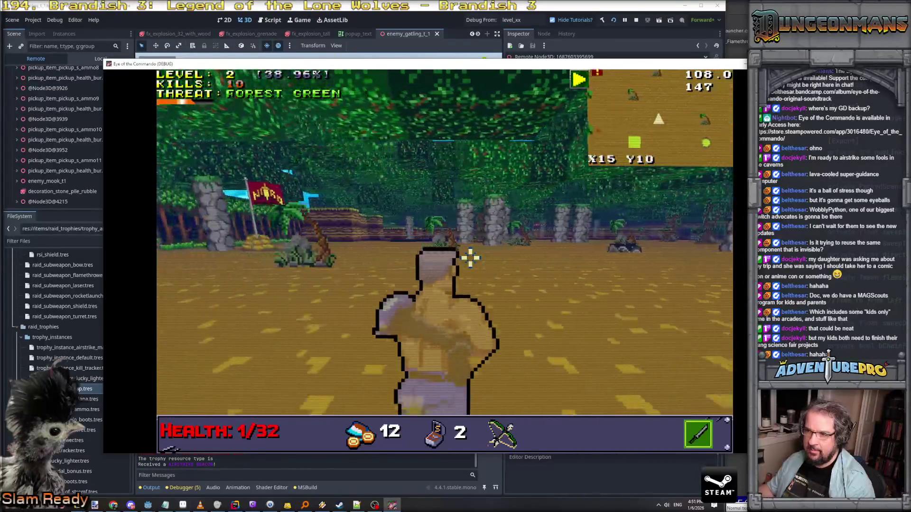
key("s")
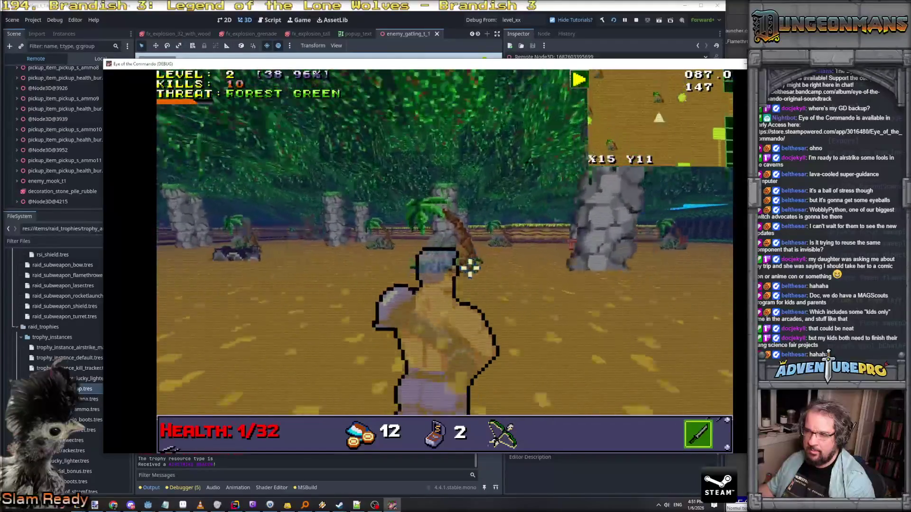
key("w")
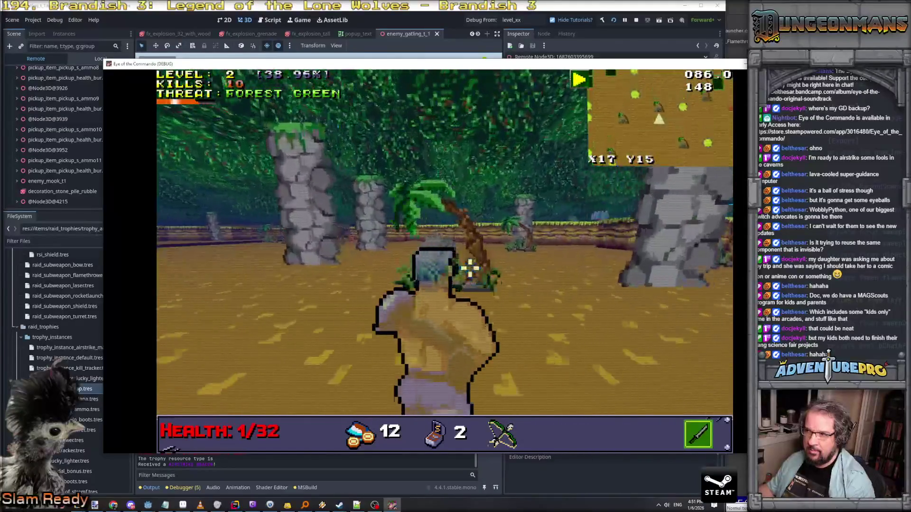
key("w")
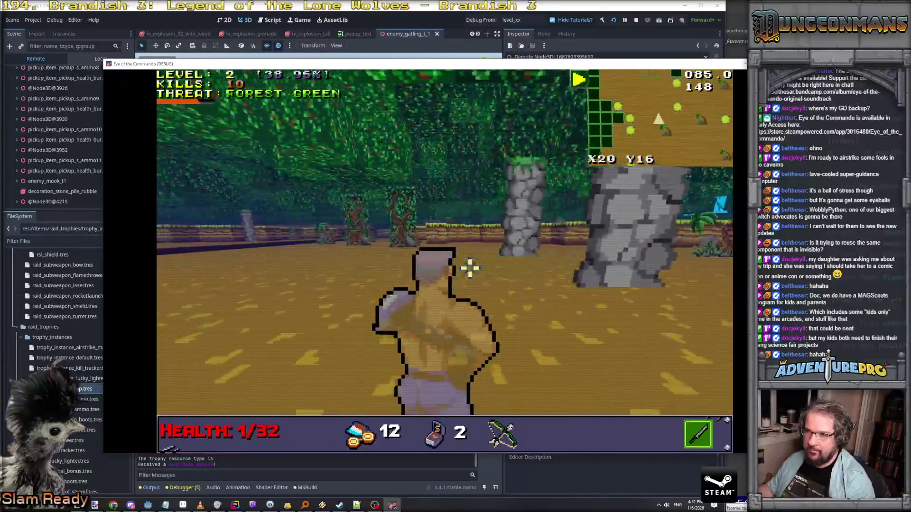
key("w")
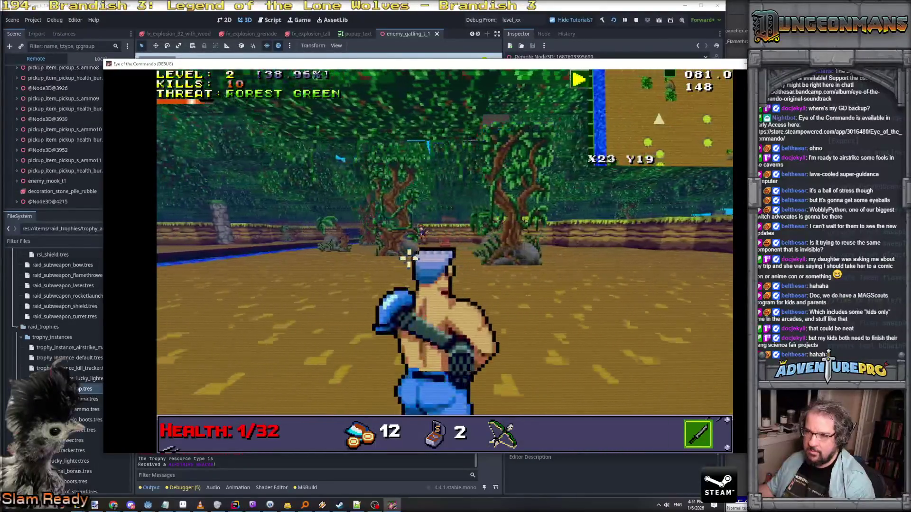
Step: Aim and shoot down several Nitro Mooks and the approaching enemies
key("a")
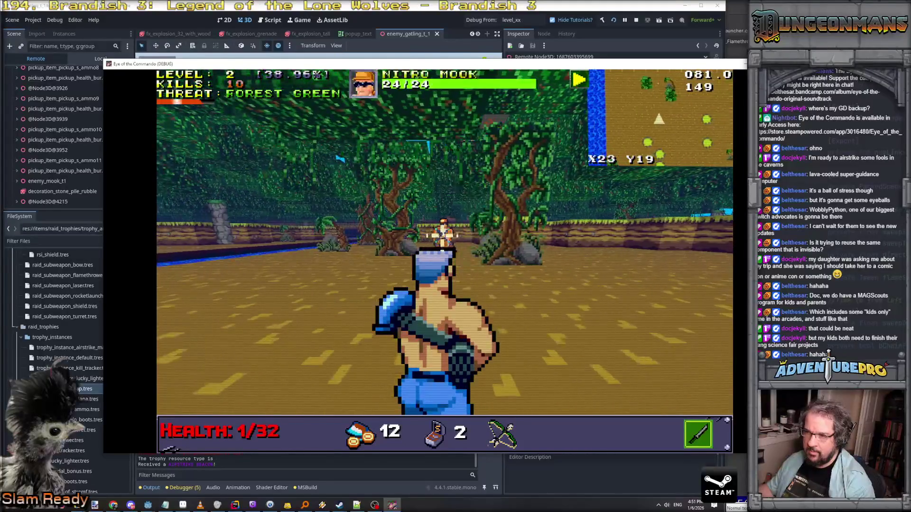
left_click(445, 232)
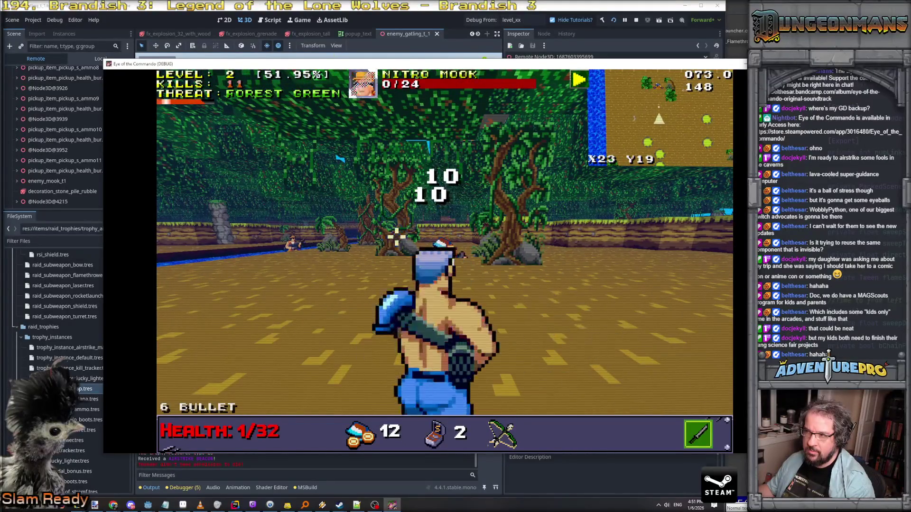
key("a")
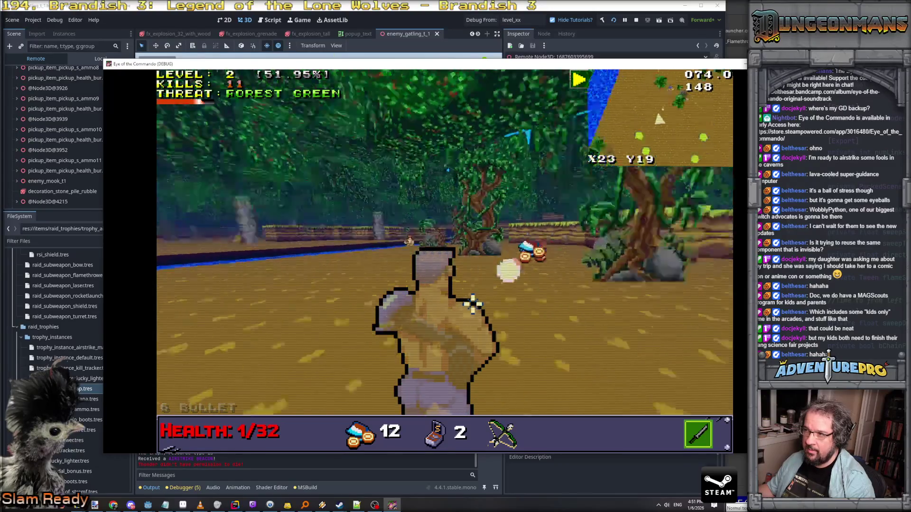
left_click(469, 306)
key("d")
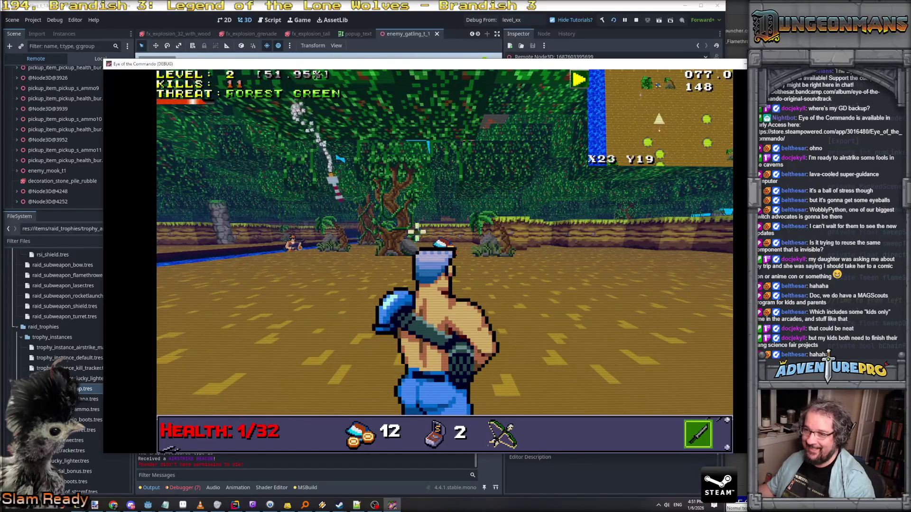
left_click(294, 240)
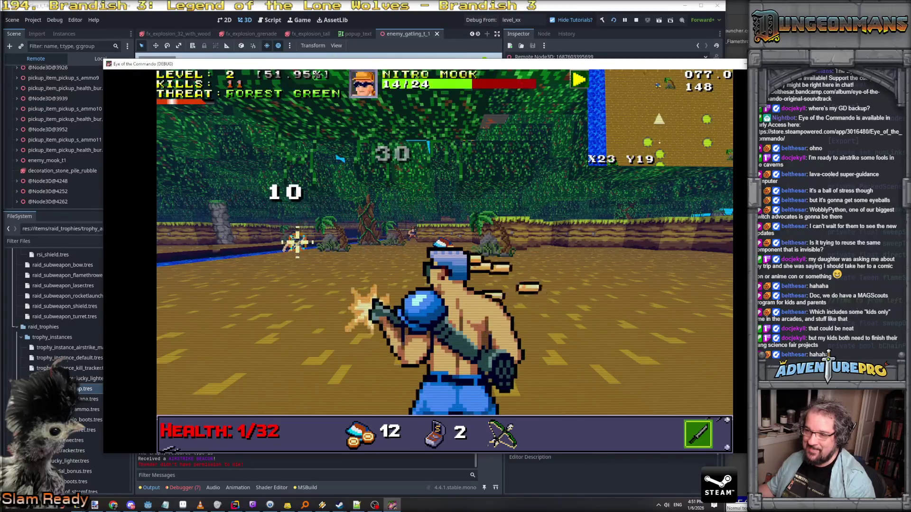
left_click(401, 224)
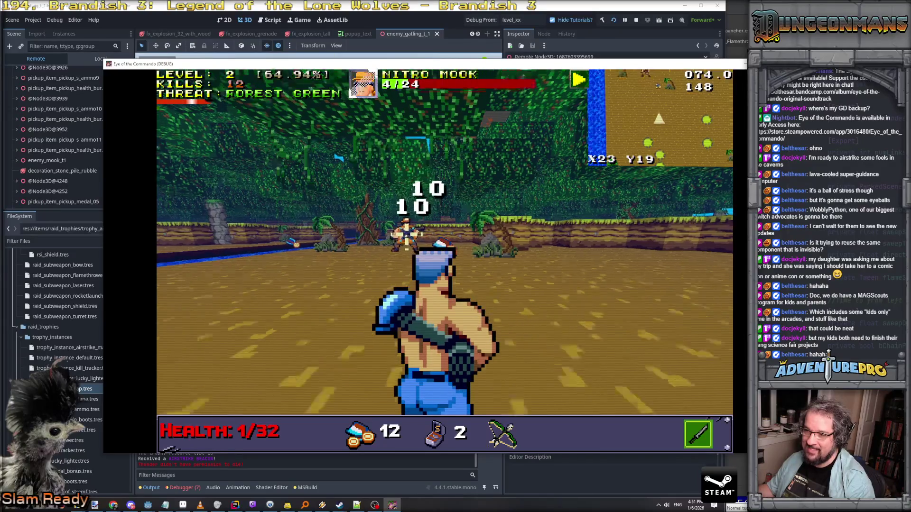
left_click(453, 249)
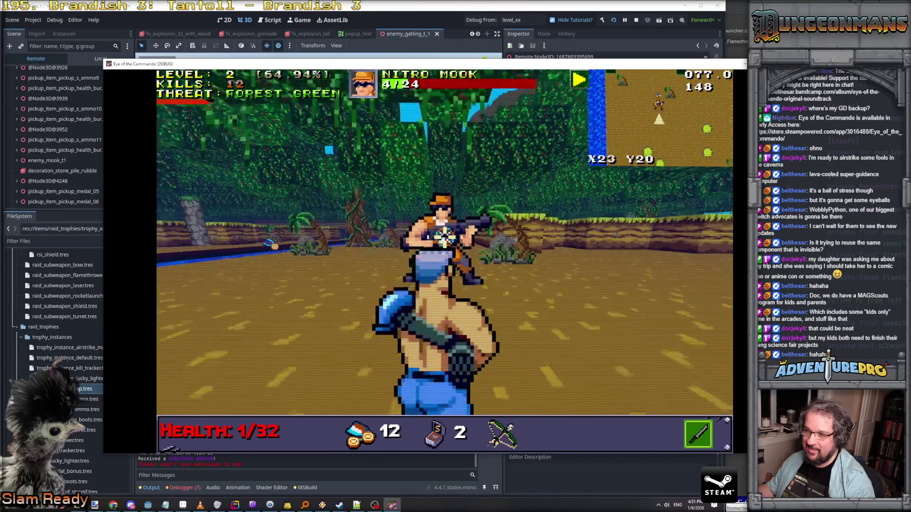
left_click(444, 237)
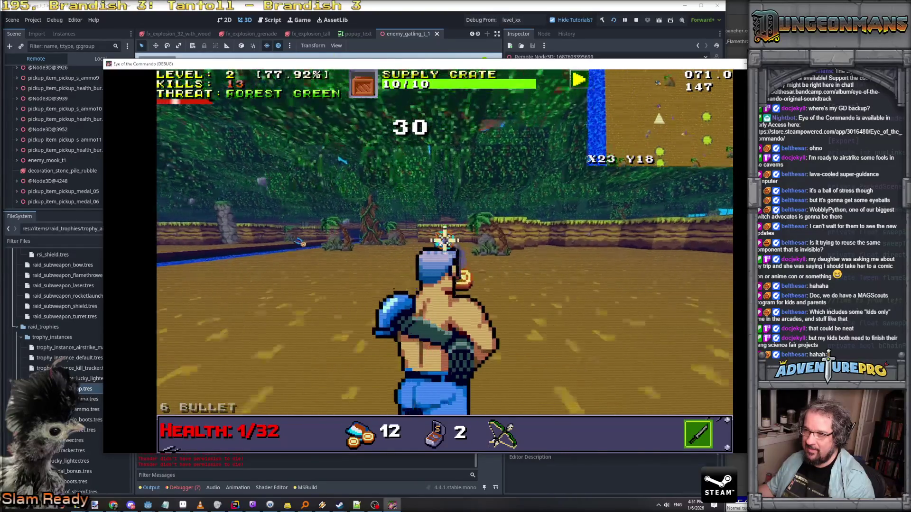
left_click(330, 243)
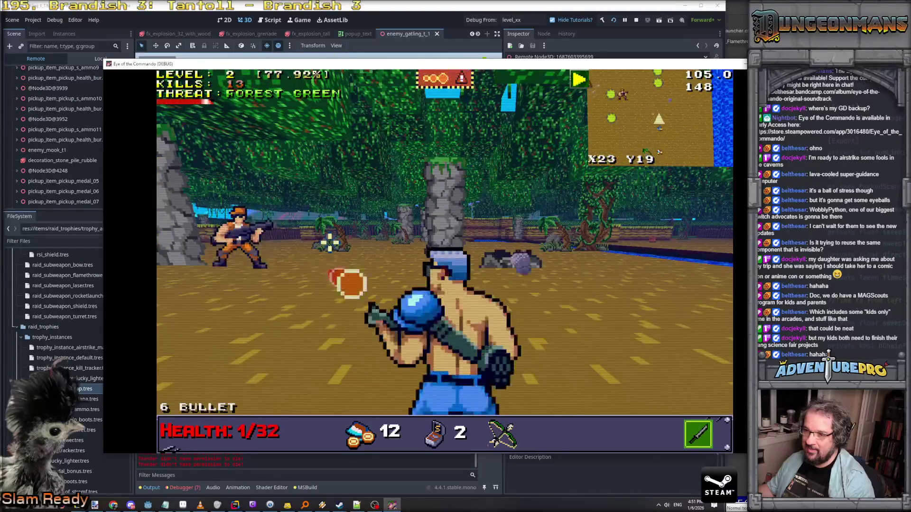
Step: Grab the ammo and grenade pickups, finish the last Nitro Mook at 14 kills, and return to Rider
key("Right")
key("Left")
left_click(330, 243)
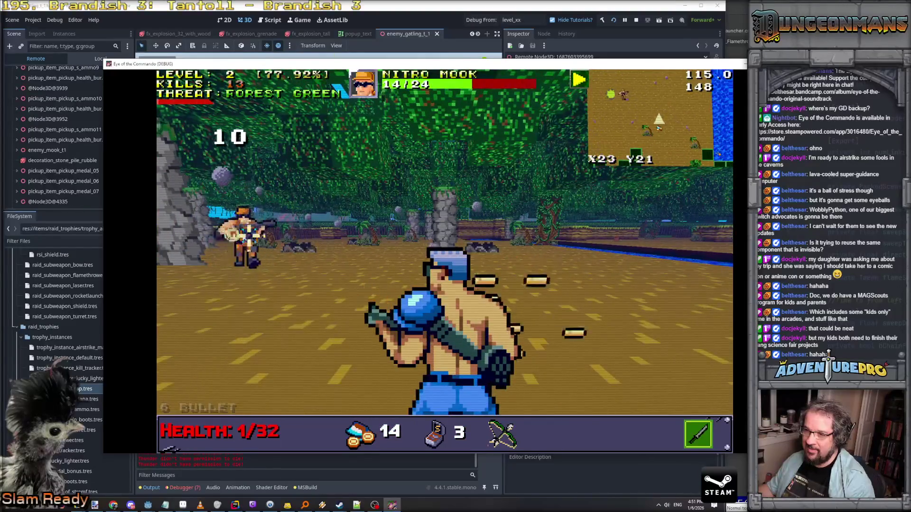
left_click(306, 243)
key("Up")
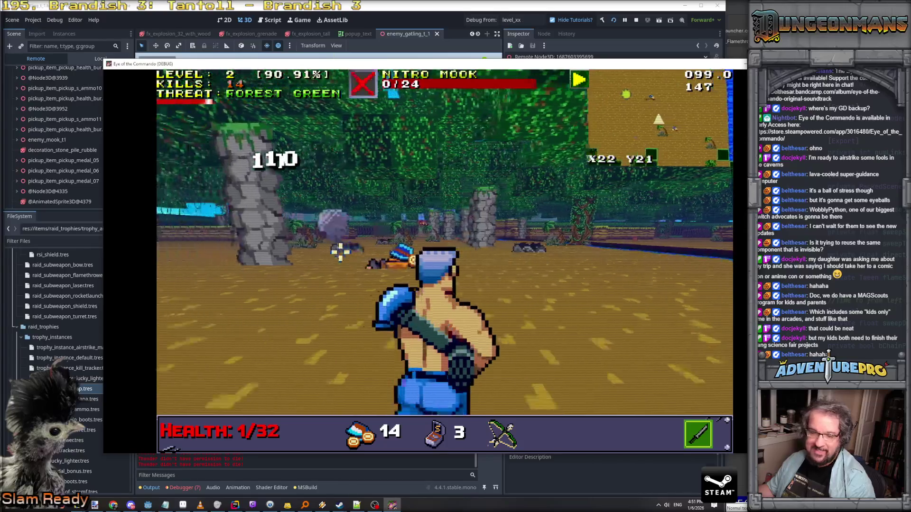
key("Left")
key("Up")
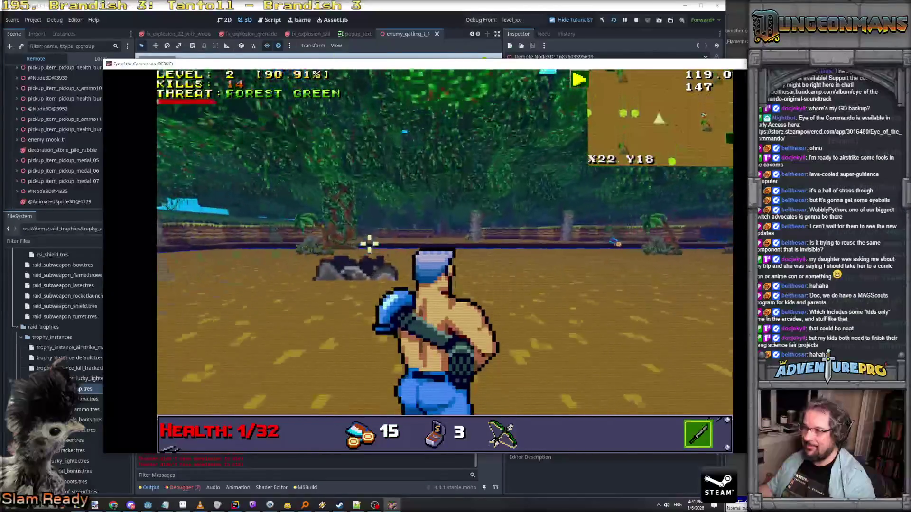
key("alt+Tab")
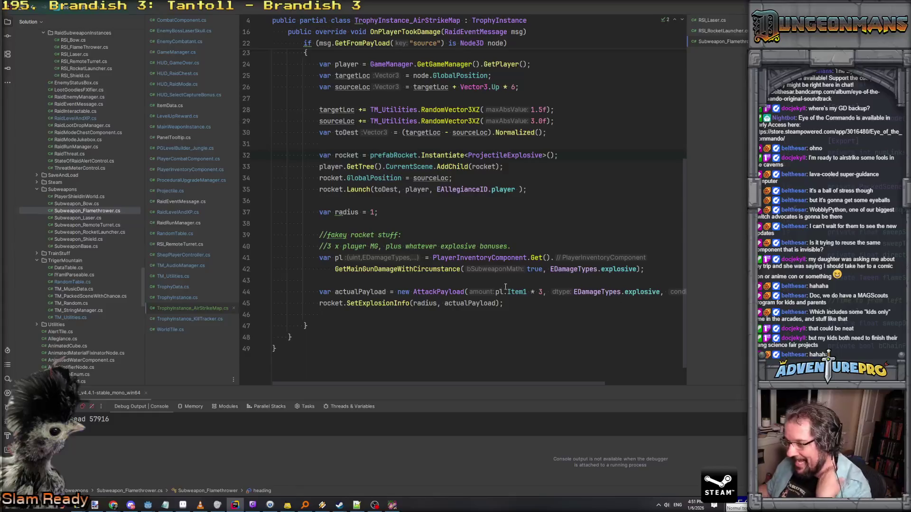
Step: Start a new rocket line just below the rocket.Launch call in OnPlayerTookDamage
scroll(492, 292, "down", 1)
scroll(473, 296, "up", 2)
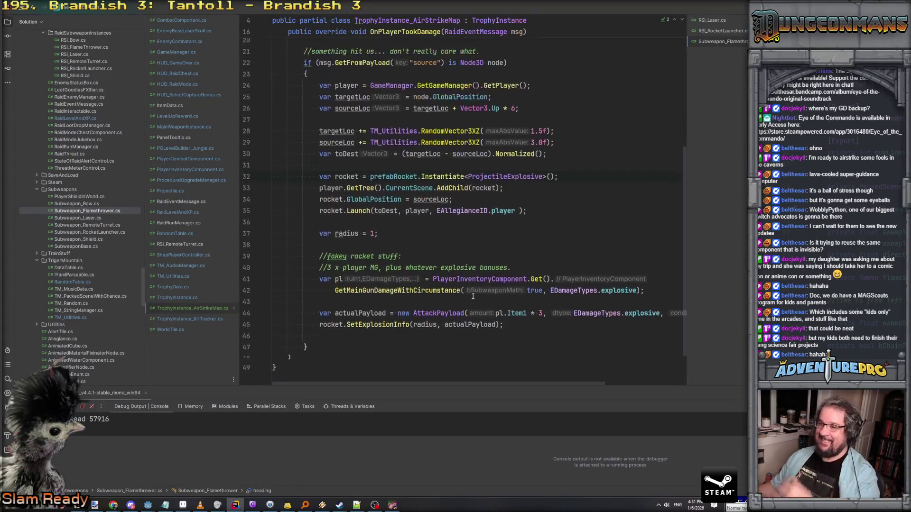
scroll(404, 242, "down", 1)
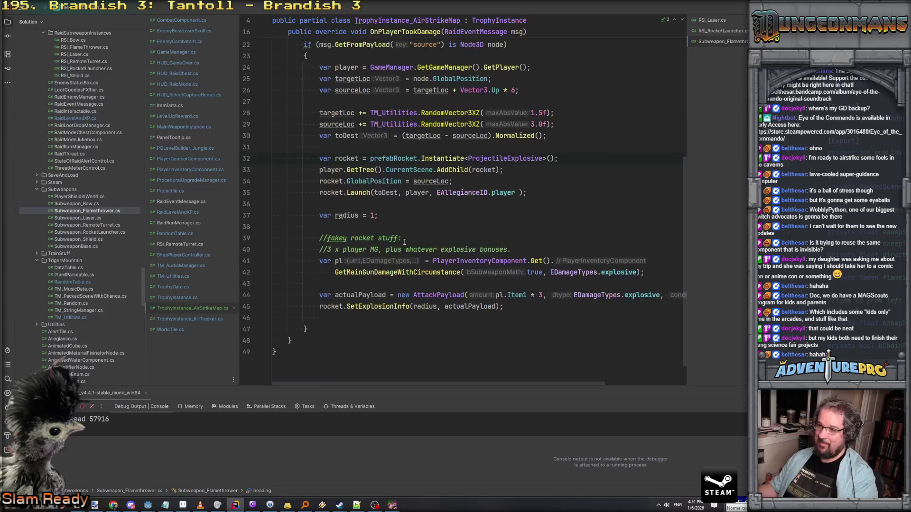
left_click(472, 279)
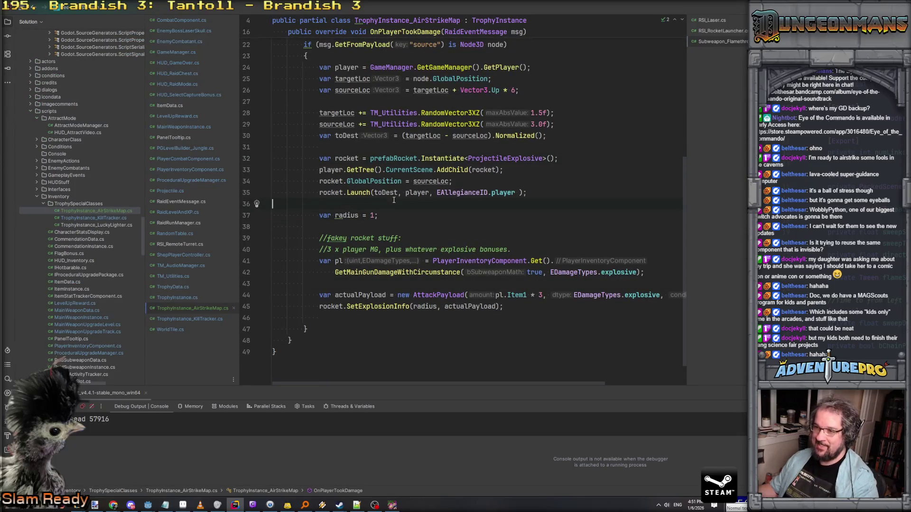
type("ocket.s")
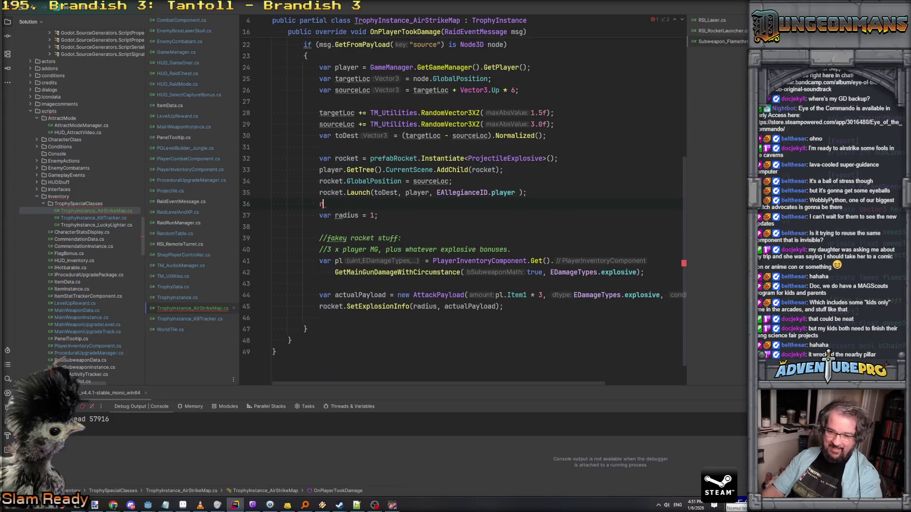
Step: Review Projectile's Launch method, then go back and type rocket.tilesPerTurn = 1.5f;
left_click(360, 197, "ctrl")
scroll(394, 229, "down", 1)
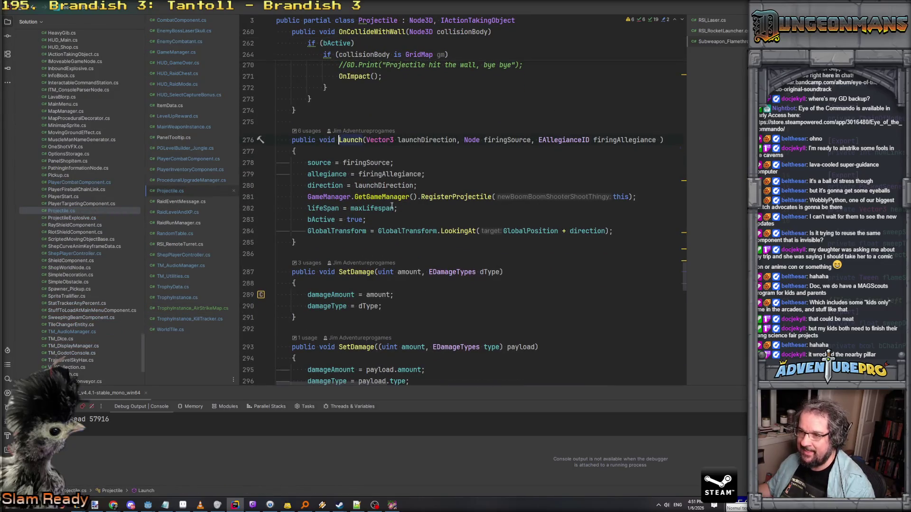
scroll(358, 229, "down", 11)
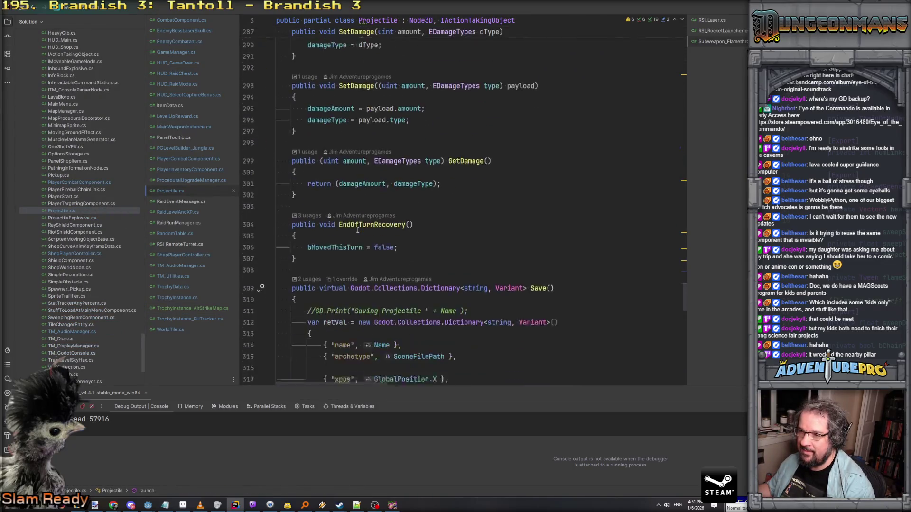
scroll(358, 230, "up", 18)
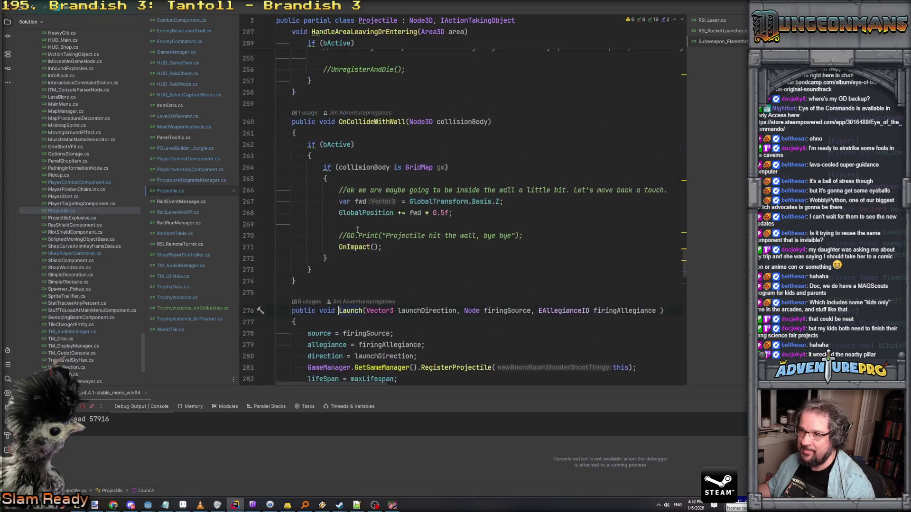
scroll(358, 230, "up", 20)
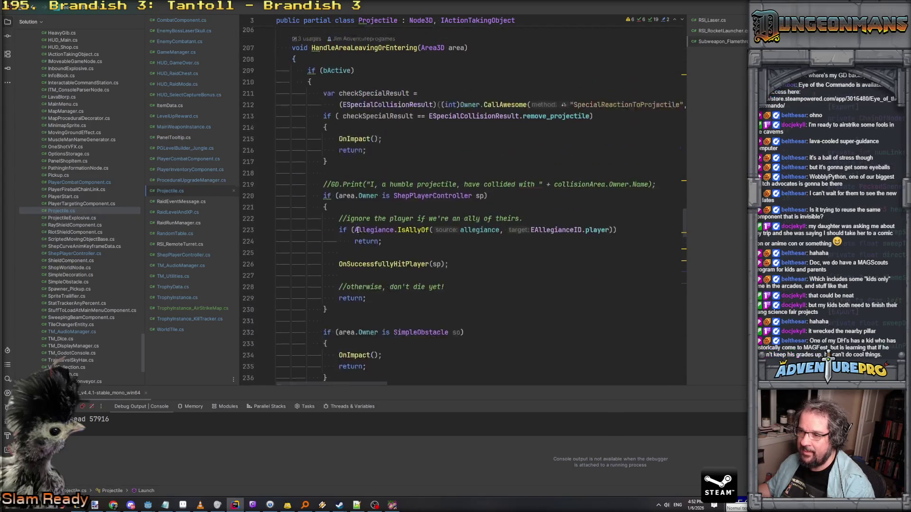
scroll(357, 230, "up", 13)
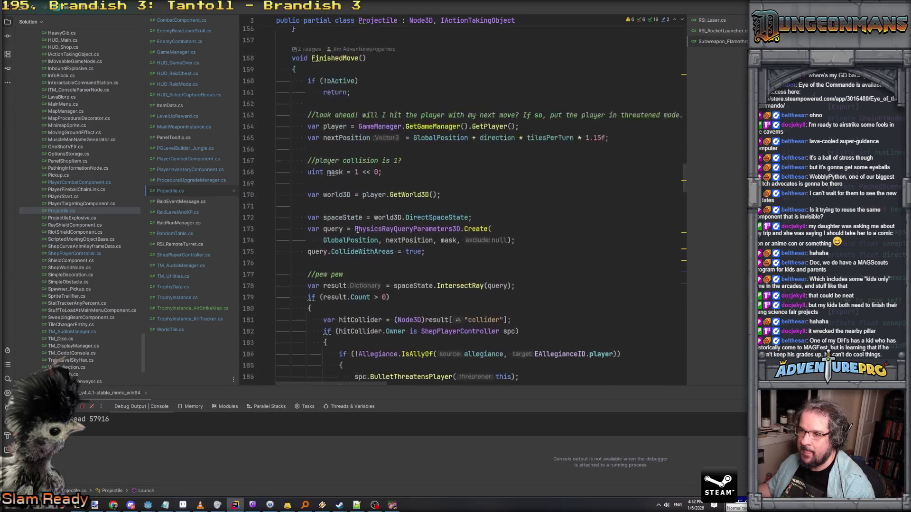
scroll(357, 230, "up", 4)
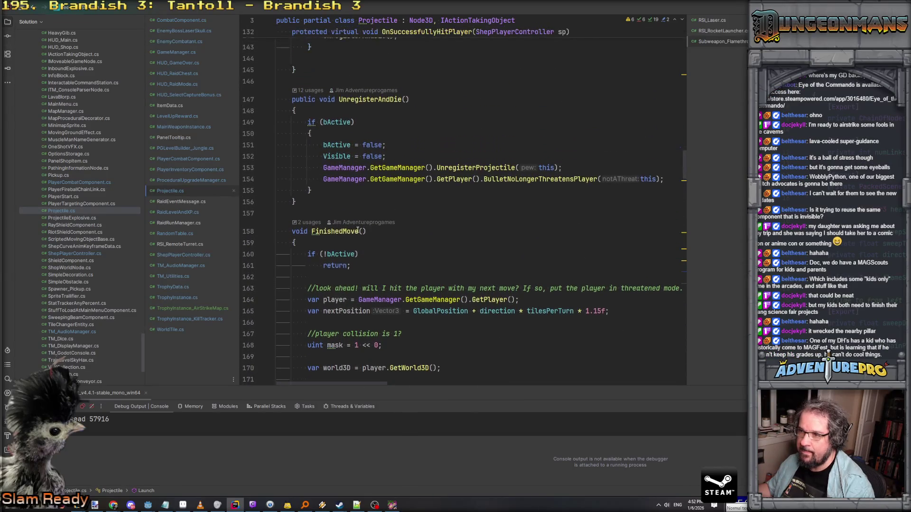
scroll(358, 231, "up", 8)
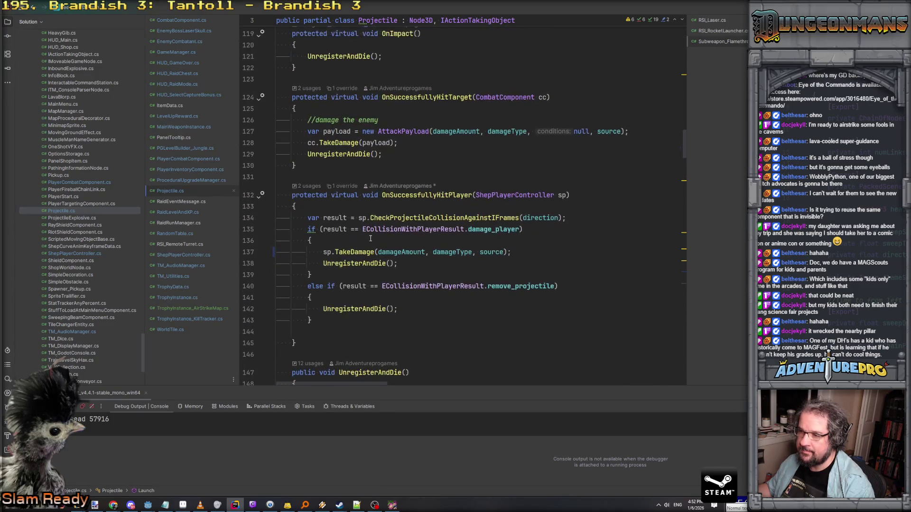
scroll(460, 259, "up", 5)
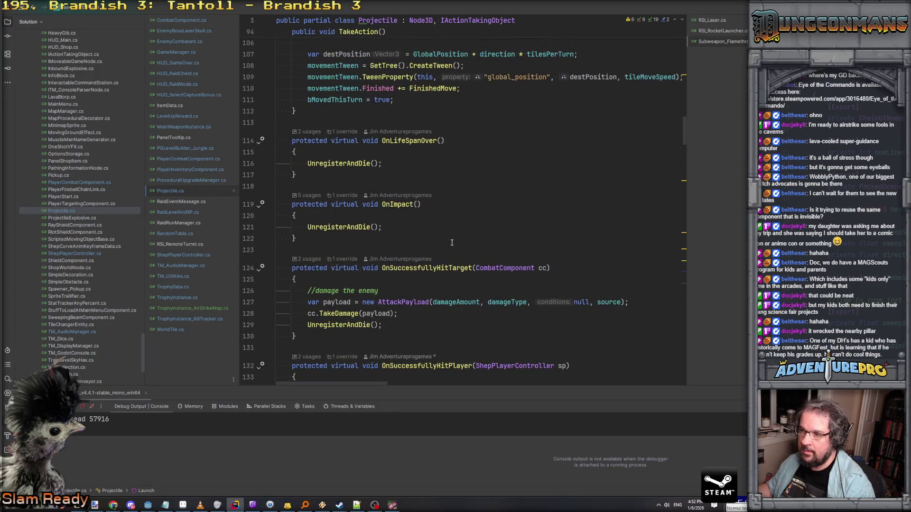
scroll(451, 242, "up", 10)
scroll(451, 242, "down", 3)
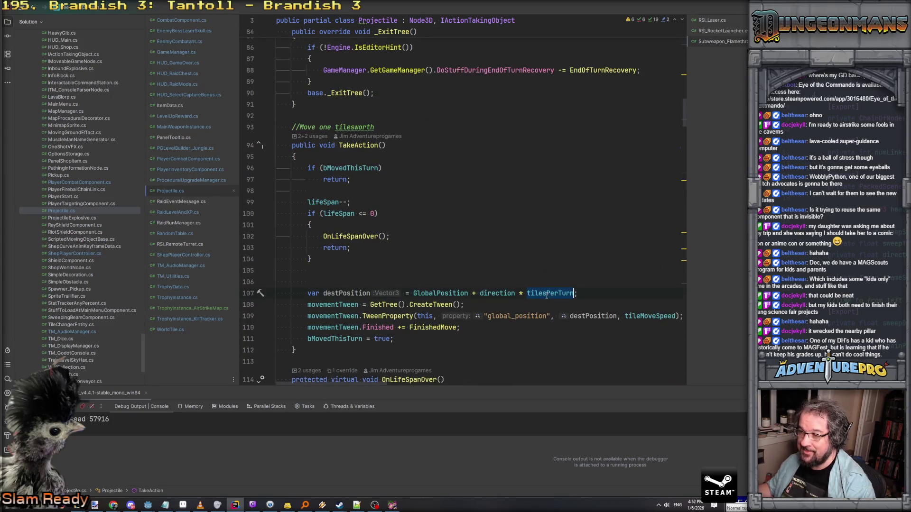
key("ctrl+minus")
key("ctrl+minus")
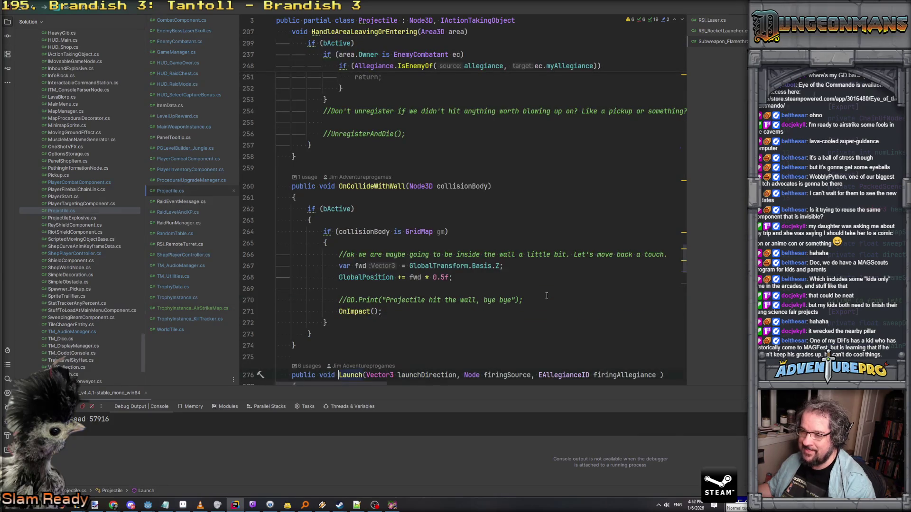
type("rocket.tilesTp")
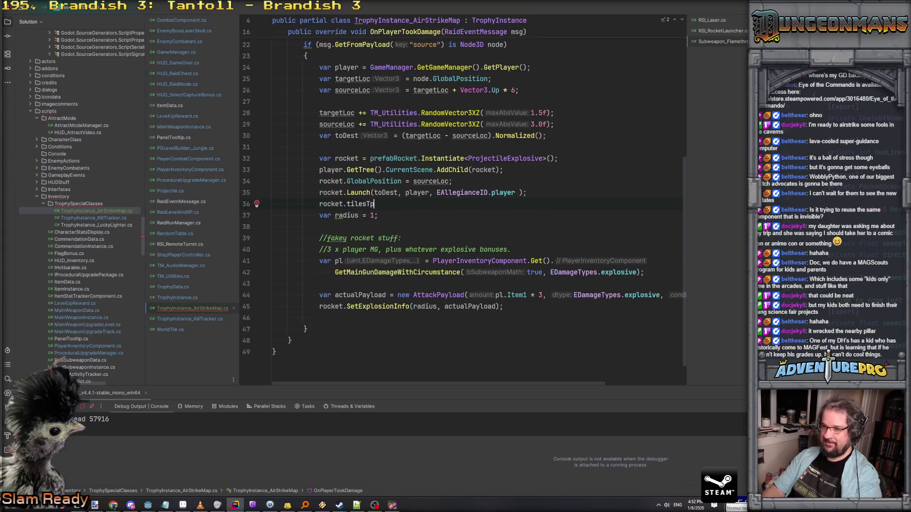
key("BackSpace")
key("BackSpace")
type("PerTurn = 1")
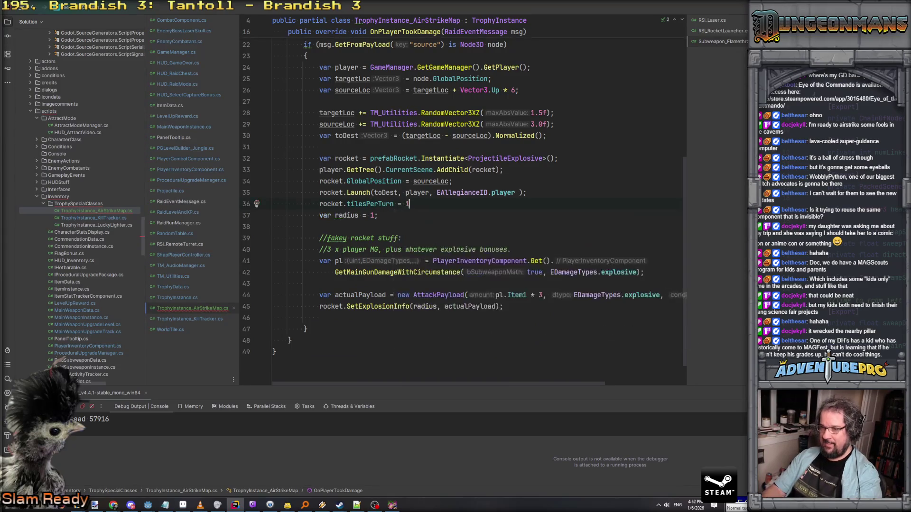
type(".5f;")
Step: Finish the tilesPerTurn = 1.5f line and go to the private tilesPerTurn declaration in Projectile.cs
key("Return")
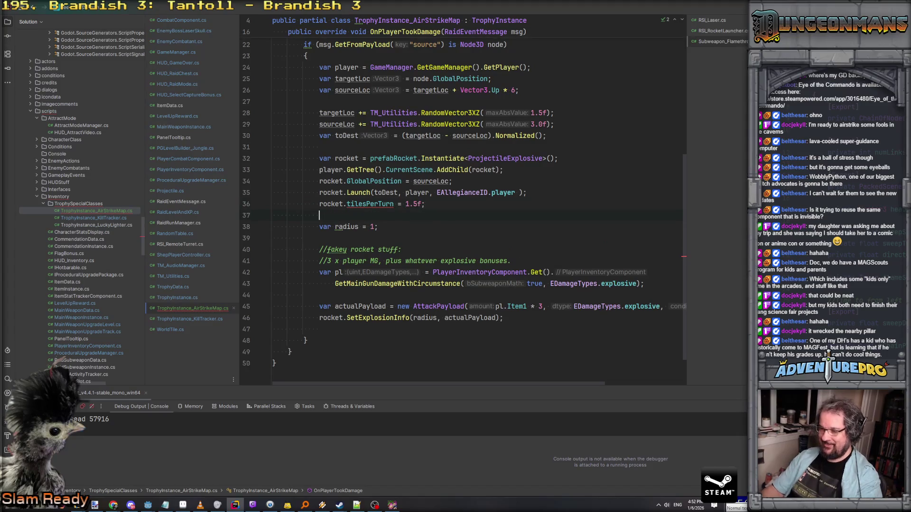
key("alt+Return")
key("Down")
key("Down")
key("Up")
key("Escape")
left_click(371, 203, "ctrl")
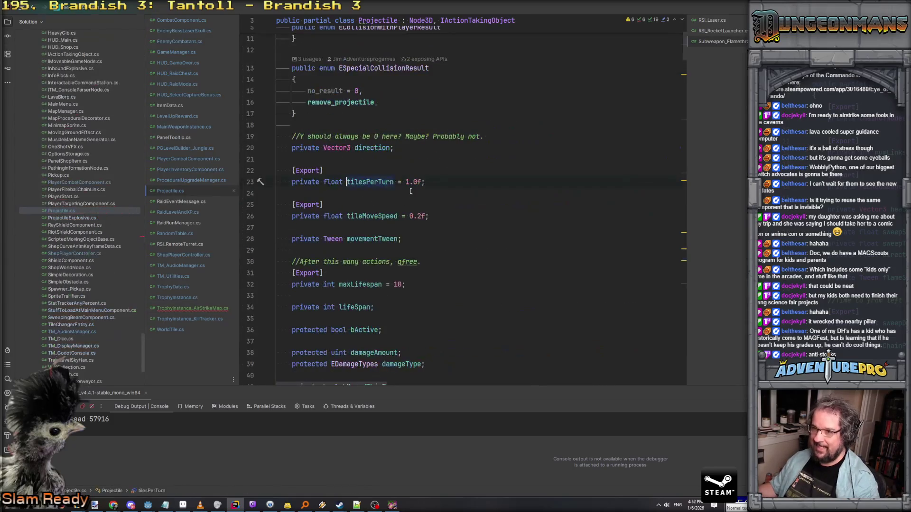
Step: Try a blank line below the tilesPerTurn field, then move to the end of Projectile.cs
scroll(440, 189, "down", 2)
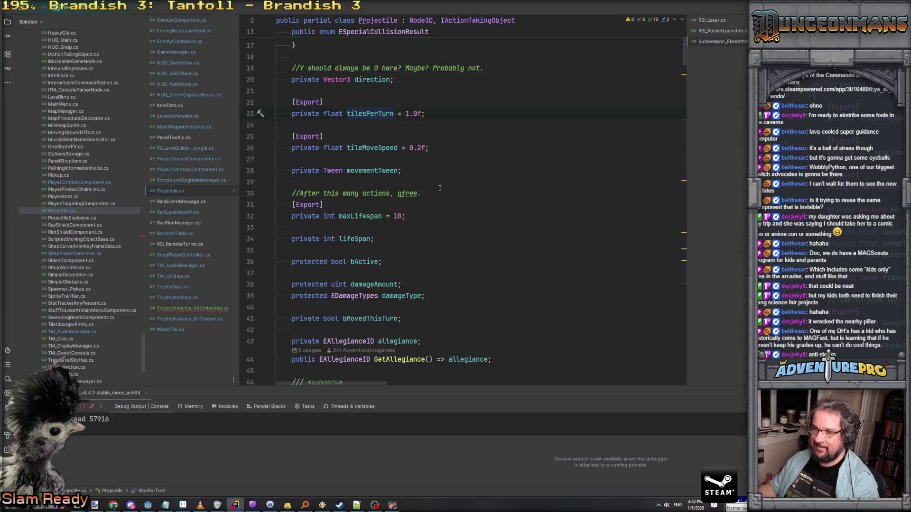
scroll(439, 188, "up", 1)
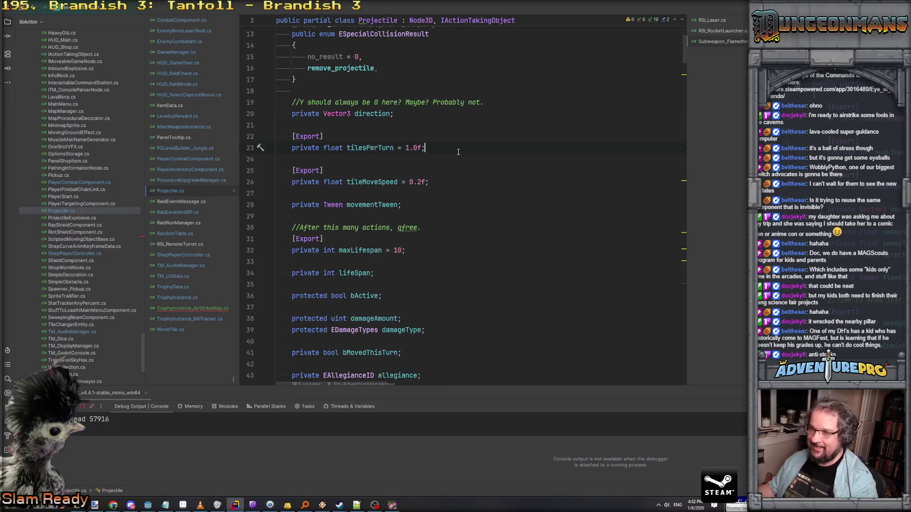
key("Return")
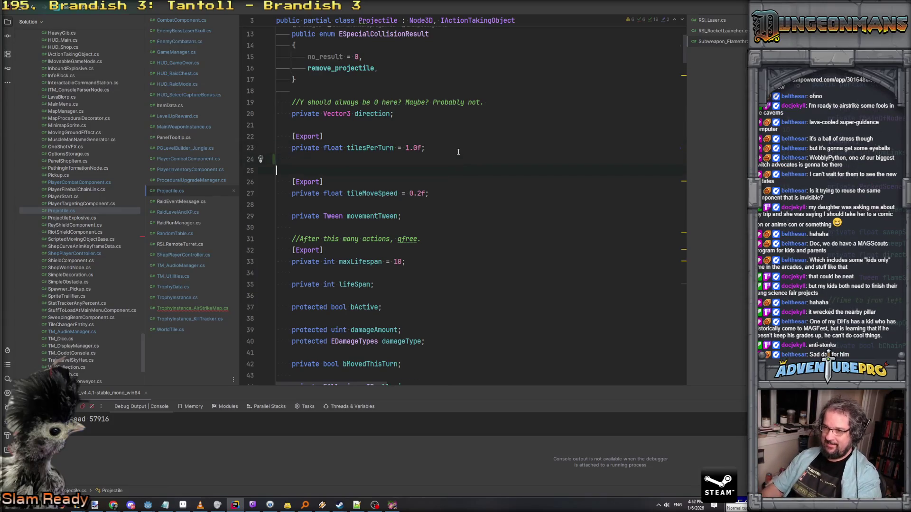
key("BackSpace")
scroll(458, 157, "down", 3)
scroll(457, 160, "down", 10)
scroll(456, 160, "down", 12)
scroll(457, 159, "down", 20)
scroll(457, 160, "down", 12)
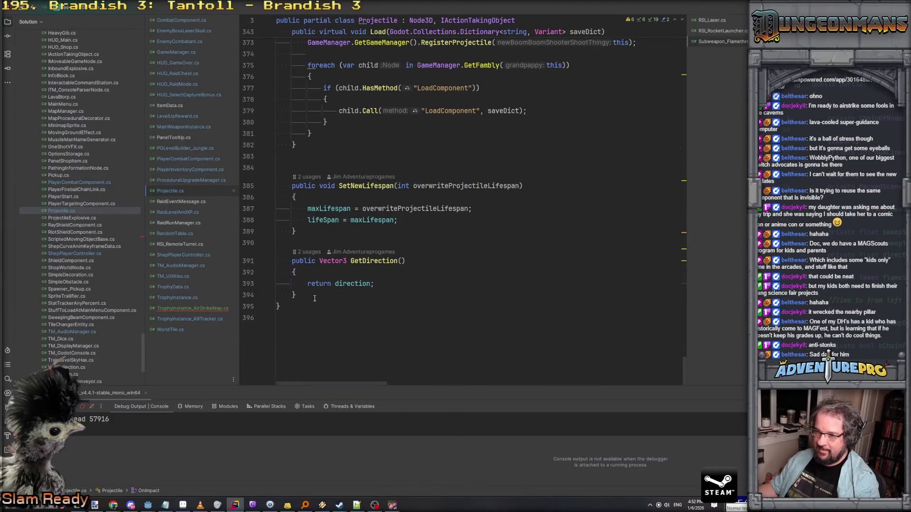
Step: Write public void SetTilesPerTurn(float newValue) { tilesPerTurn = newValue; } at the end of Projectile
key("Return")
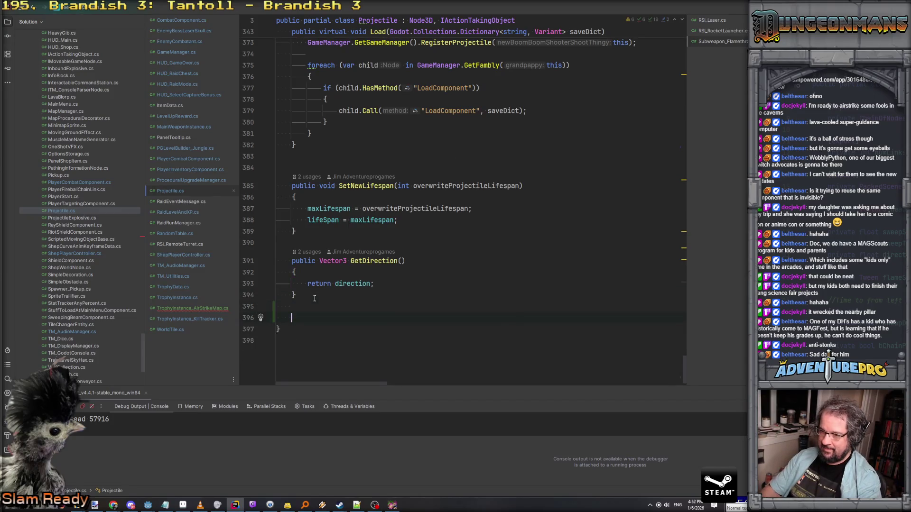
type("pub")
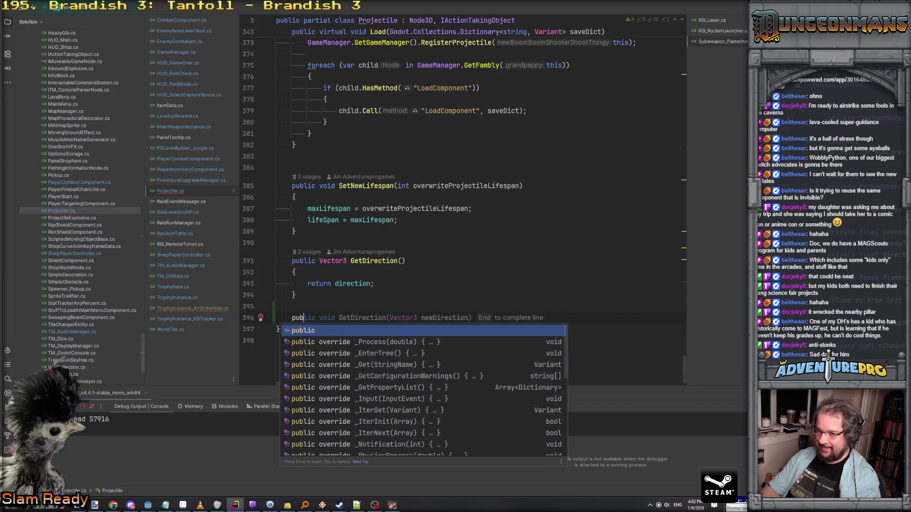
type("lic void Set")
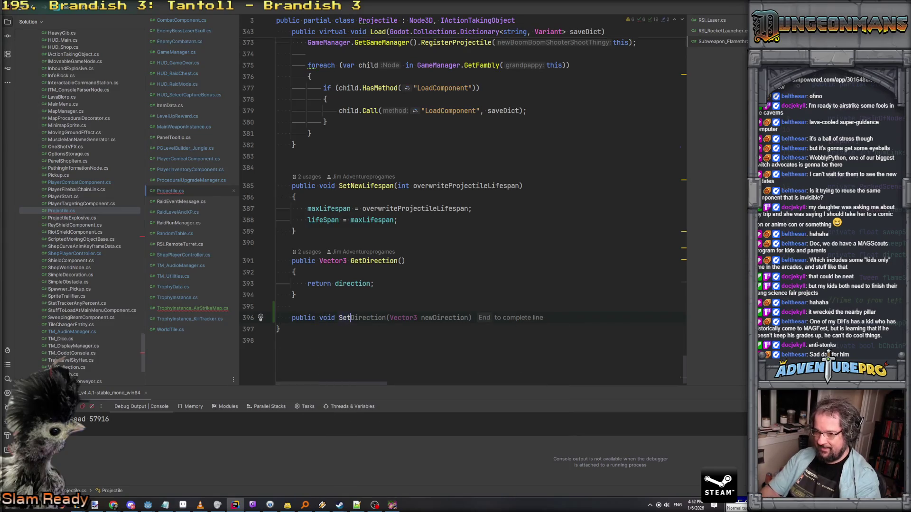
type("Tilt")
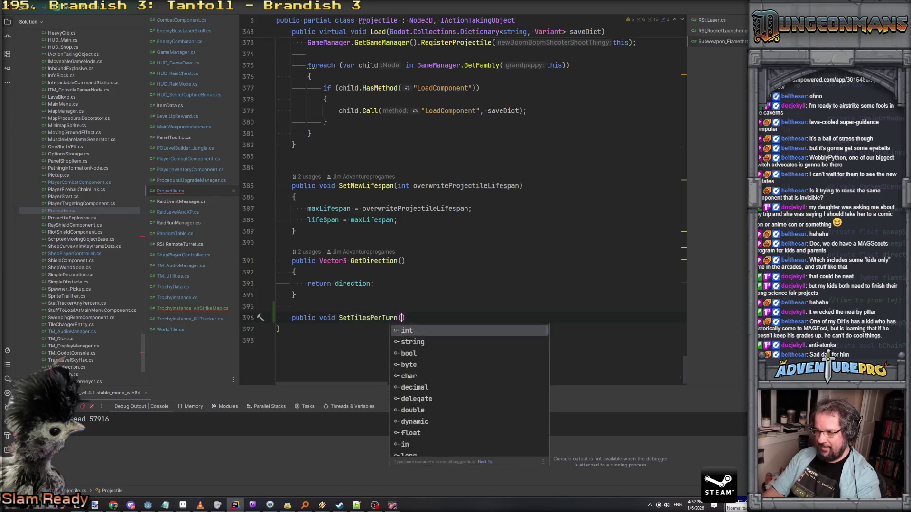
type("float")
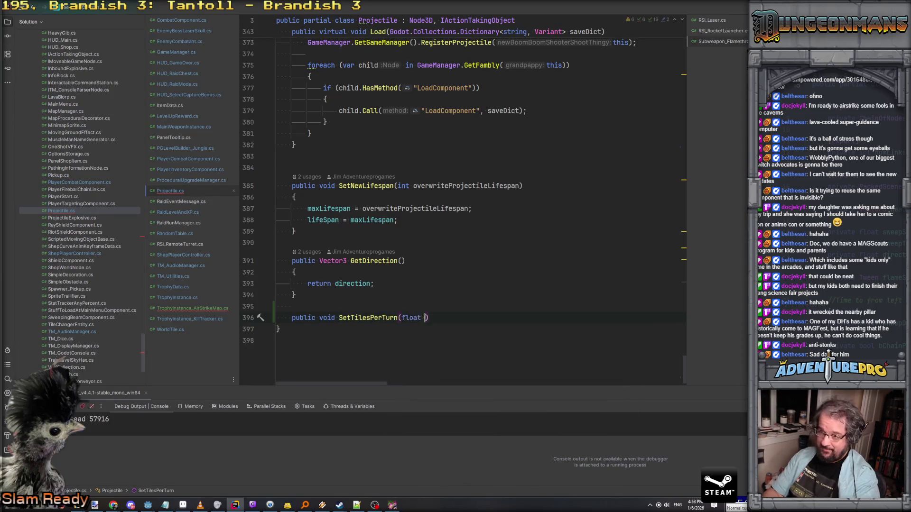
key("ctrl+shift+Return")
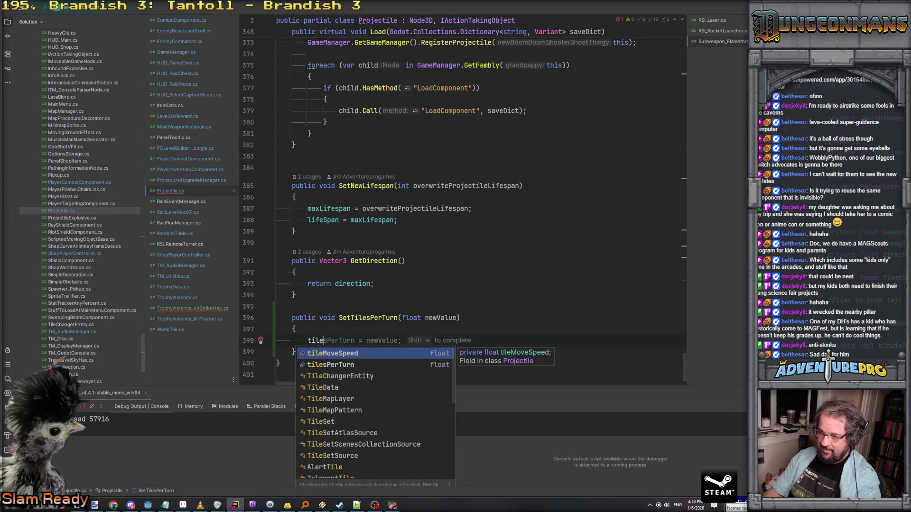
key("Return")
type("= n")
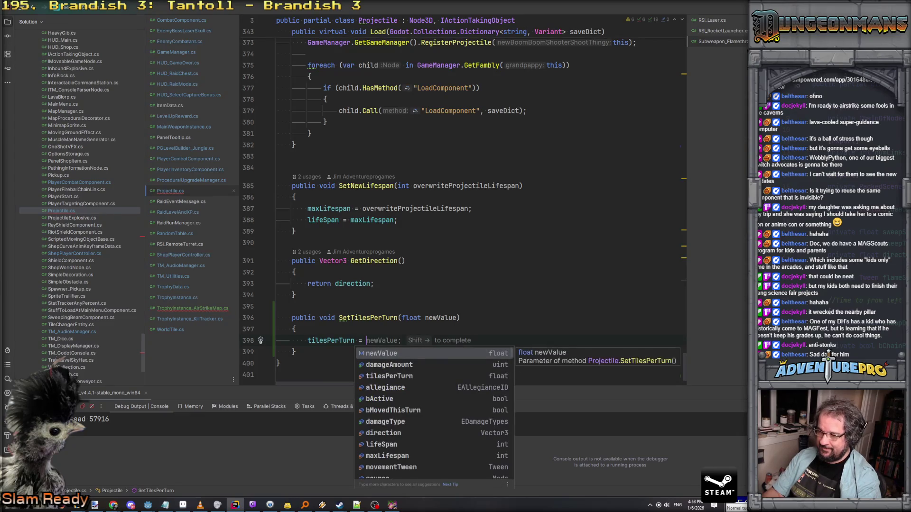
key("shift+Right")
key("ctrl+alt+Return")
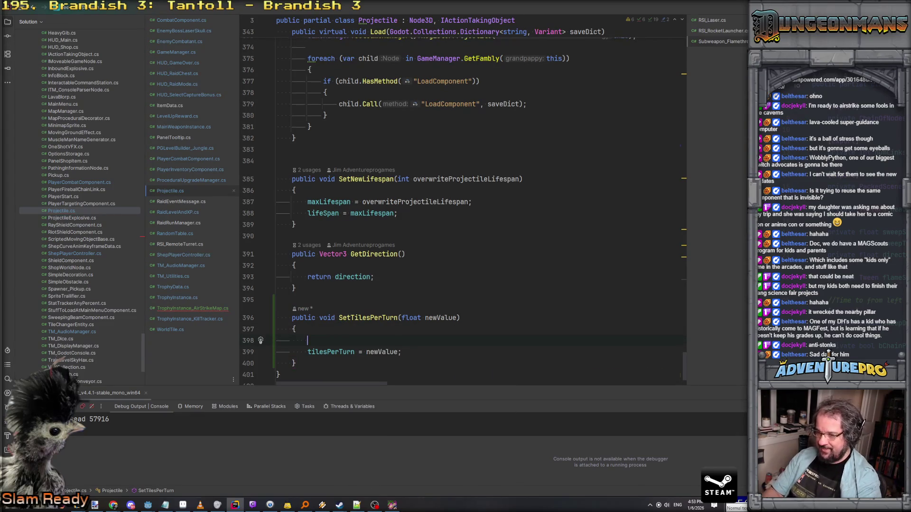
type("if")
key("BackSpace")
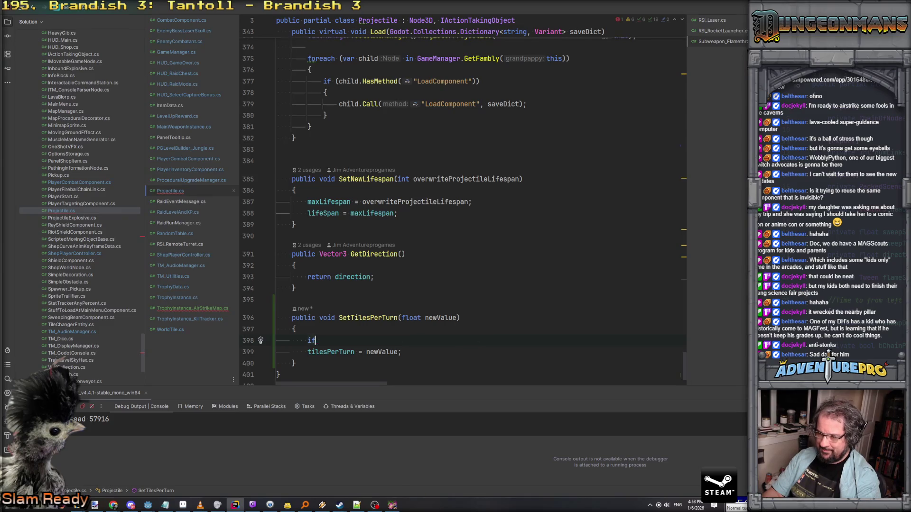
key("BackSpace")
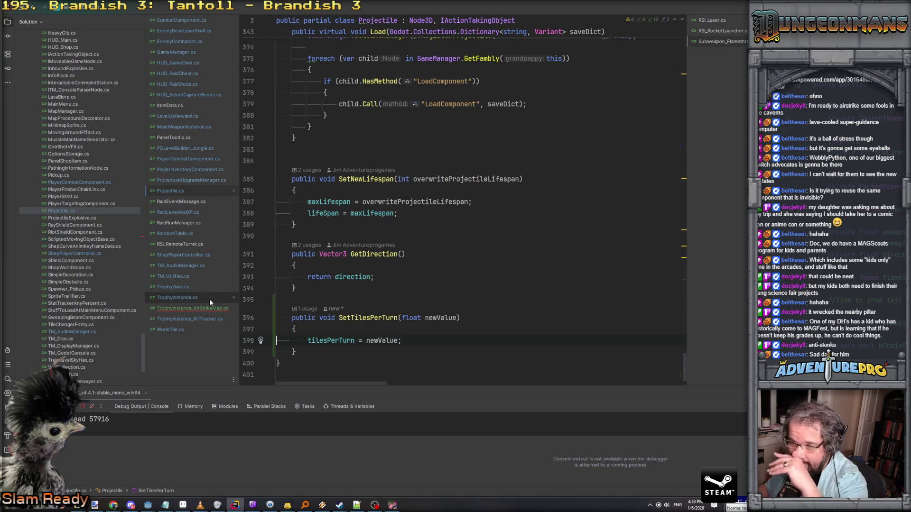
Step: In TrophyInstance_AirStrikeMap.cs, replace the field assignment with rocket.SetTilesPerTurn(1.5f)
left_click(187, 309)
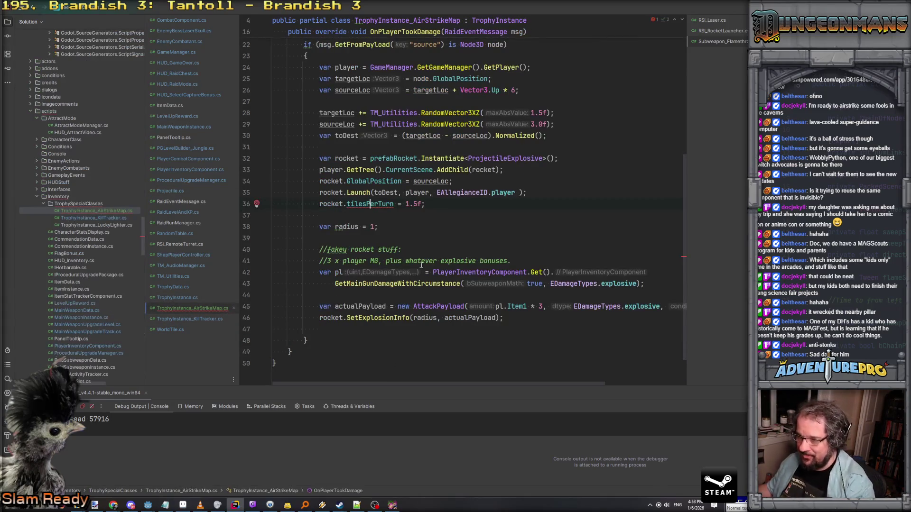
key("ctrl+BackSpace")
type("SetT")
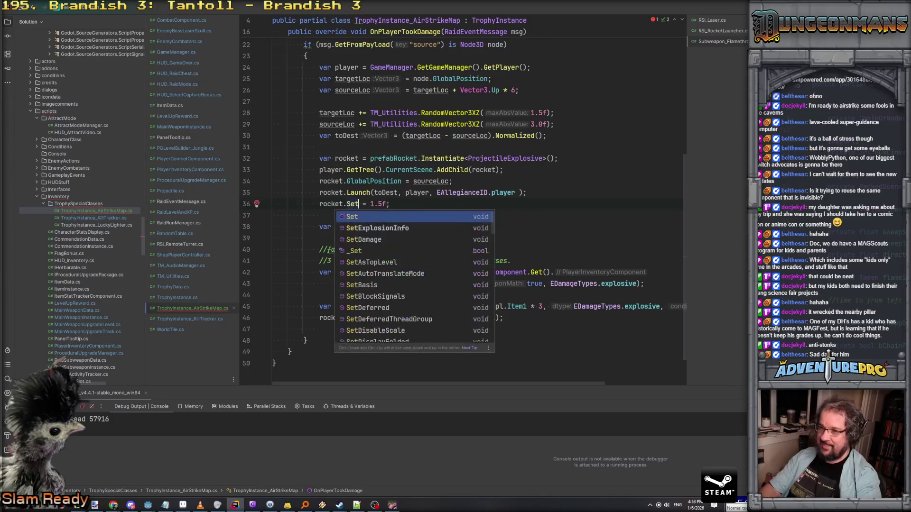
key("Return")
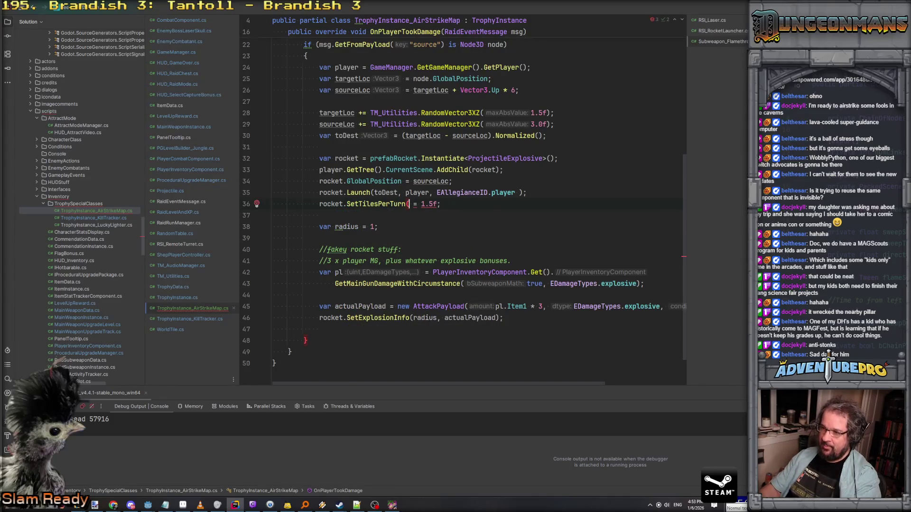
key("Delete")
key("Delete")
key("Delete")
left_click(460, 204)
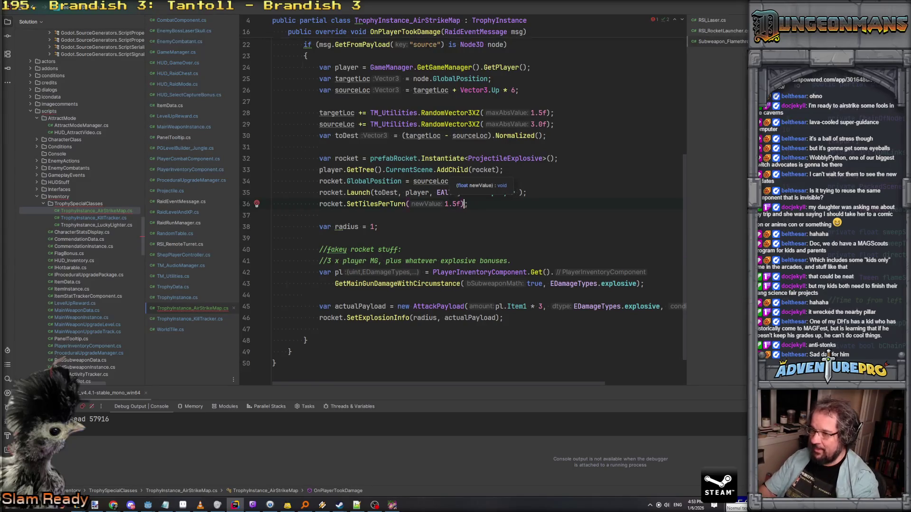
Step: Add a blank line after the sourceLoc randomization and bring the Eye of the Commando debug window forward
scroll(419, 129, "up", 2)
type("6")
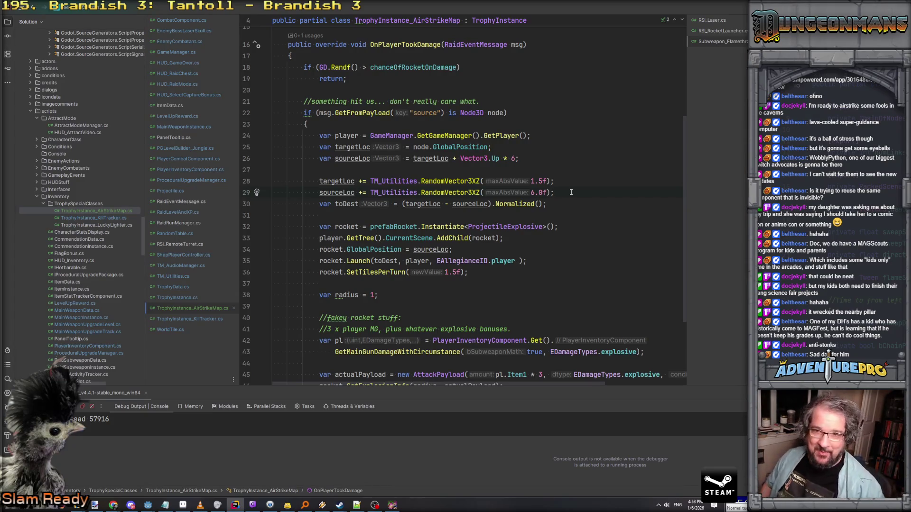
key("Return")
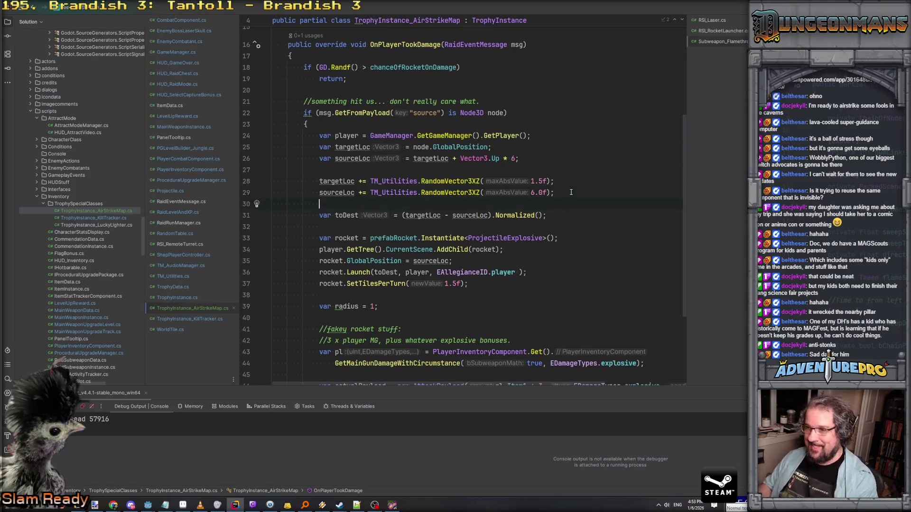
scroll(560, 204, "down", 2)
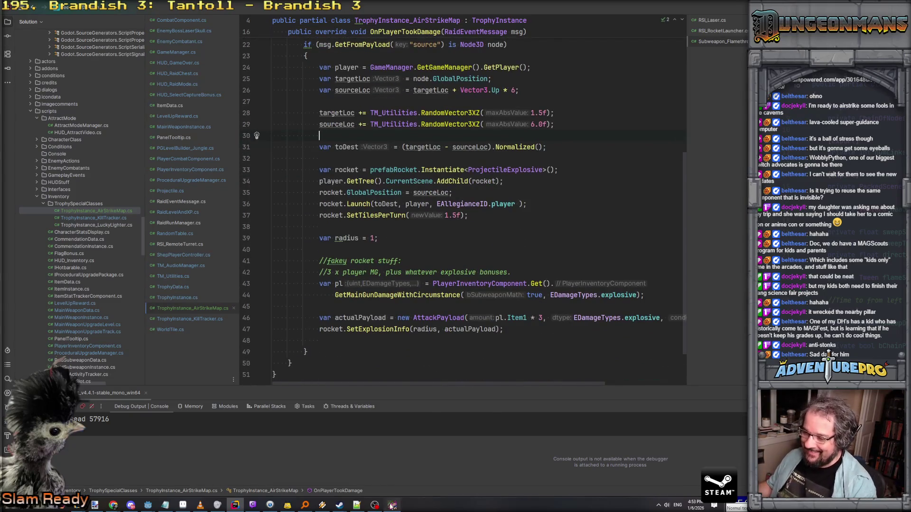
left_click(390, 506)
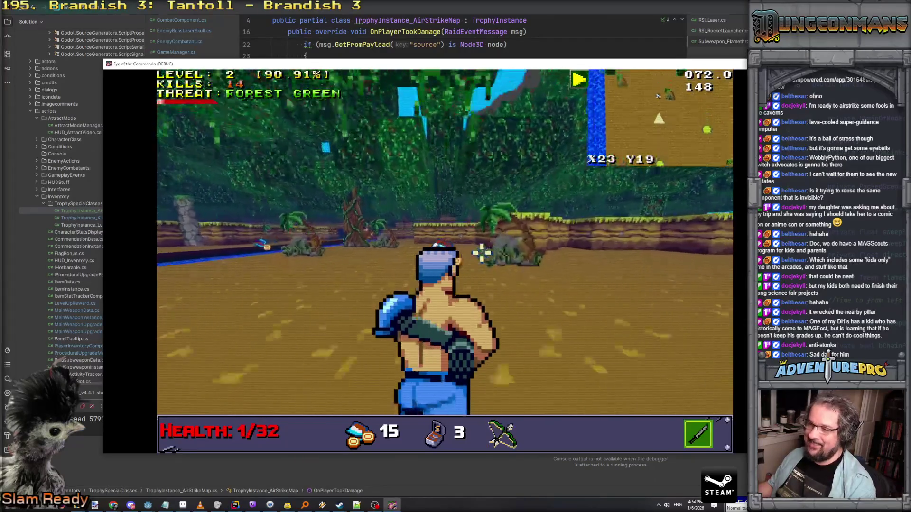
Step: Pick up and throw the supply crate at an enemy, then take the Buckblaster 78 upgrade
key("w")
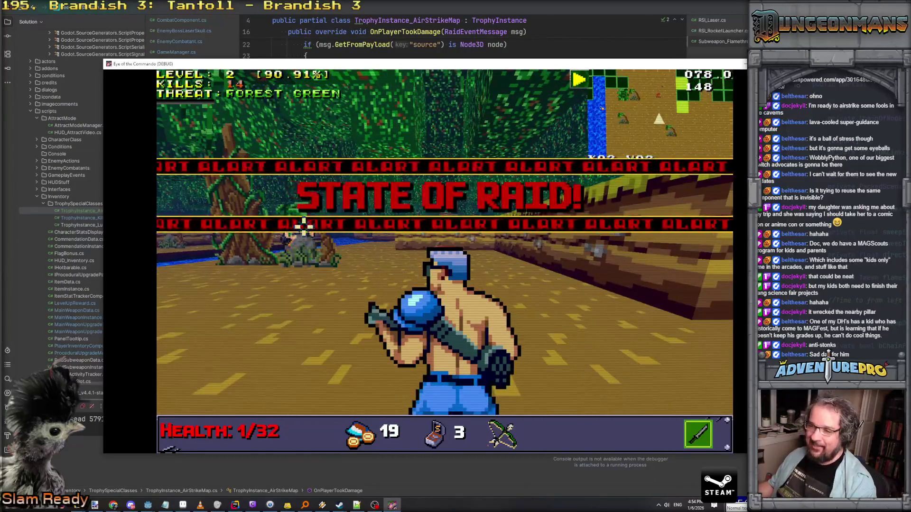
key("e")
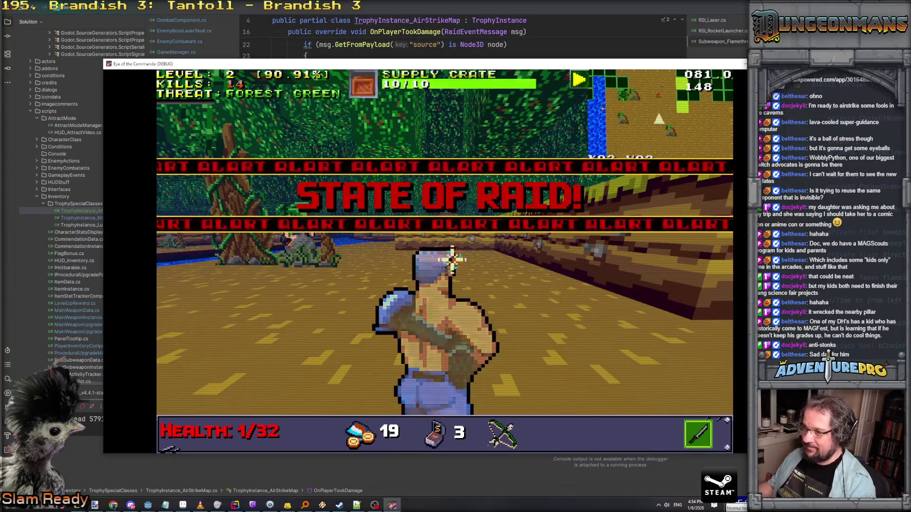
left_click(452, 258)
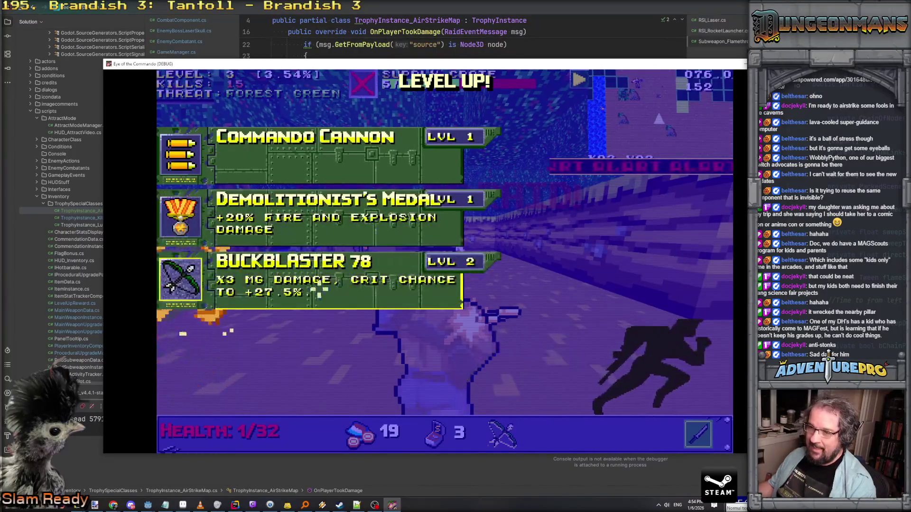
left_click(317, 292)
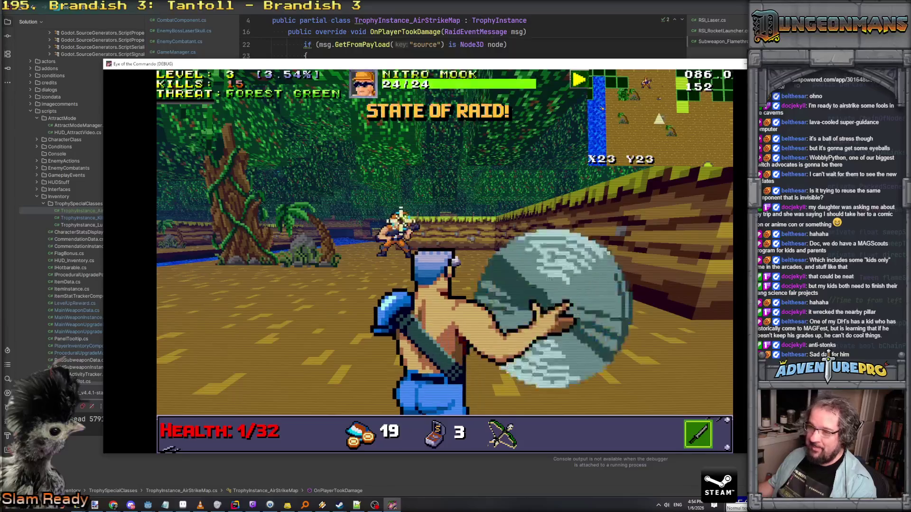
Step: Advance along the riverbank collecting pickups and shooting enemies, including a Nitro Mook
key("w")
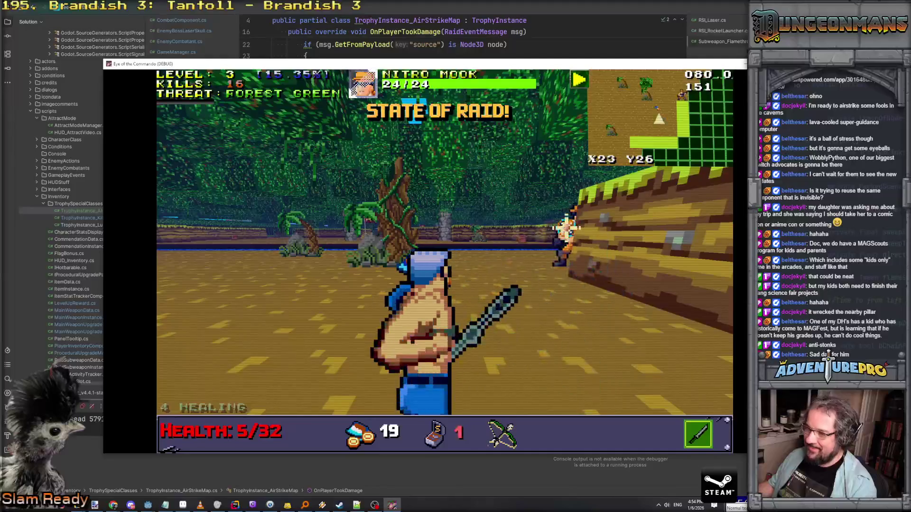
key("w")
key("w")
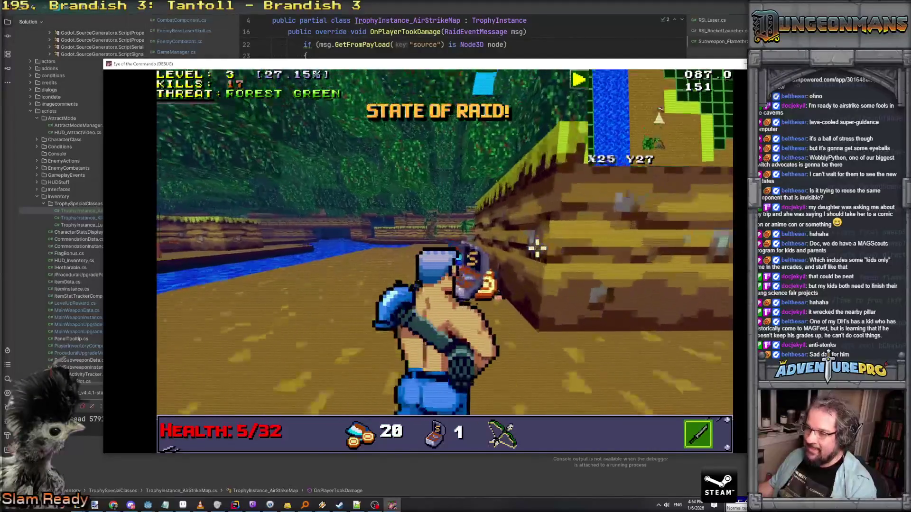
key("w")
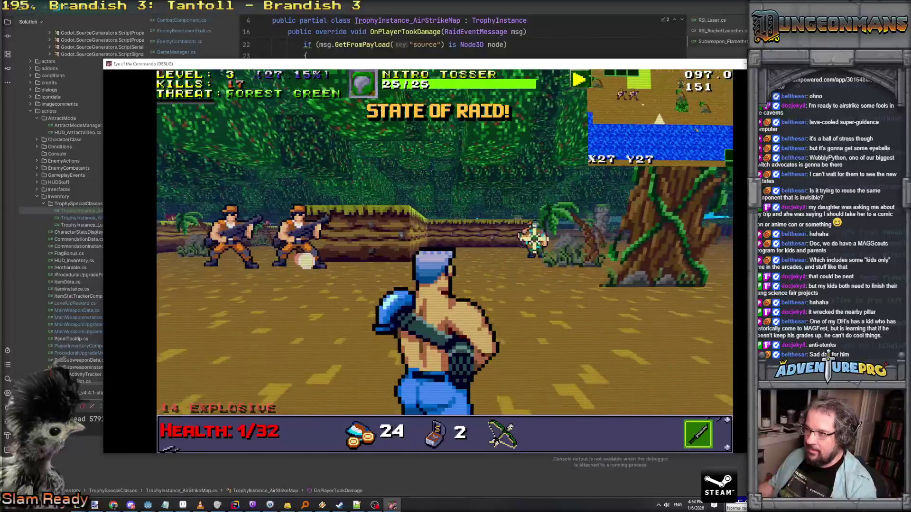
scroll(494, 240, "down", 1)
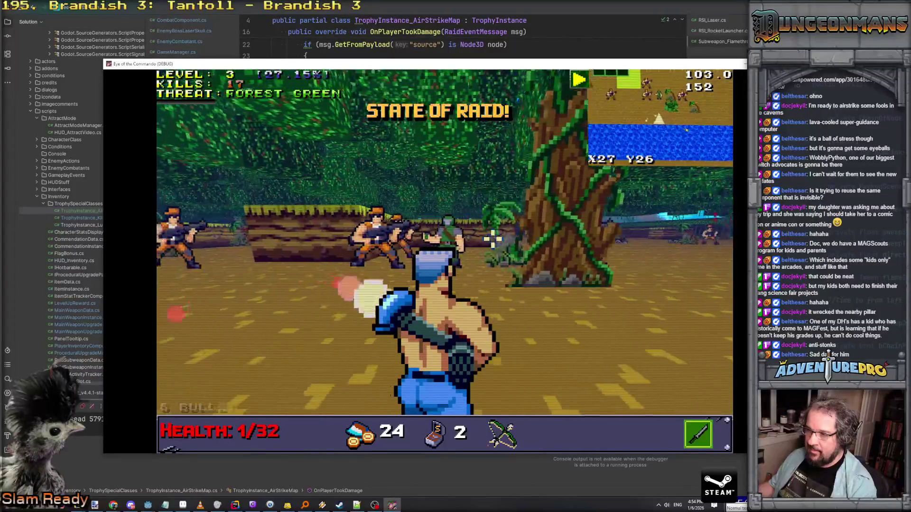
key("w")
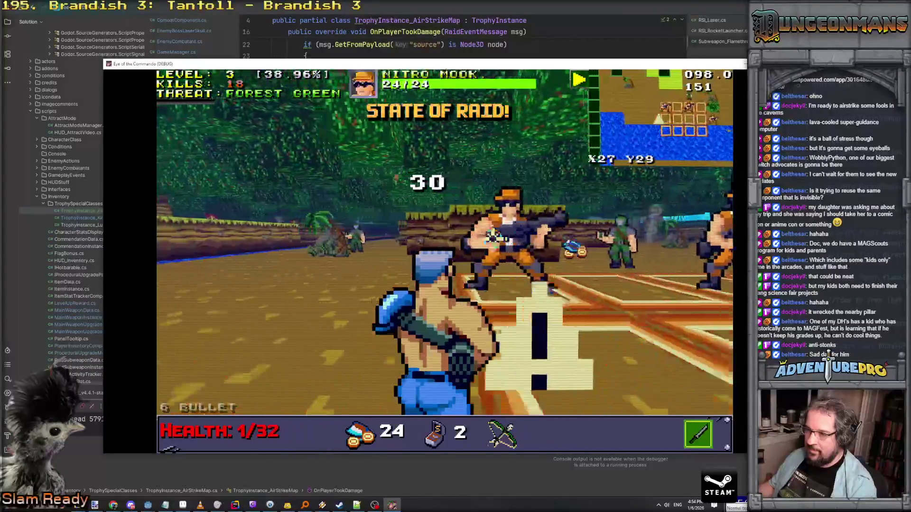
left_click(445, 242)
key("w")
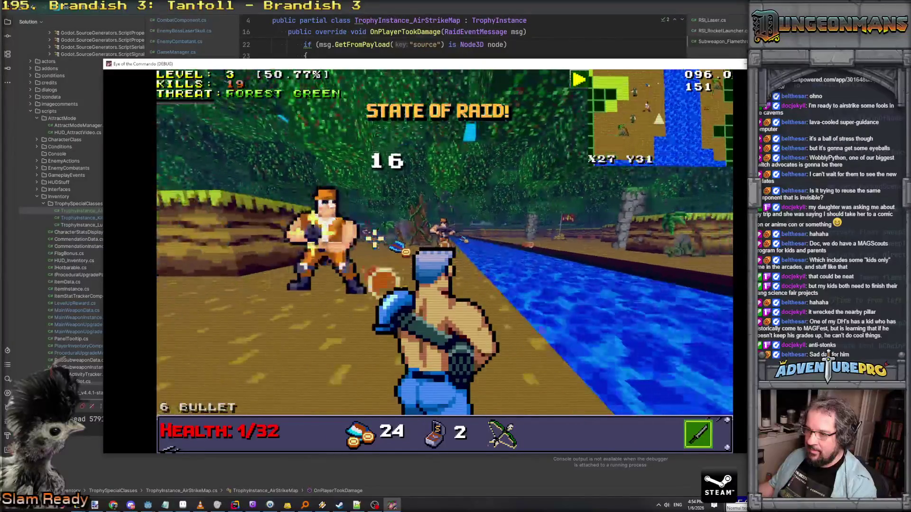
left_click(393, 190)
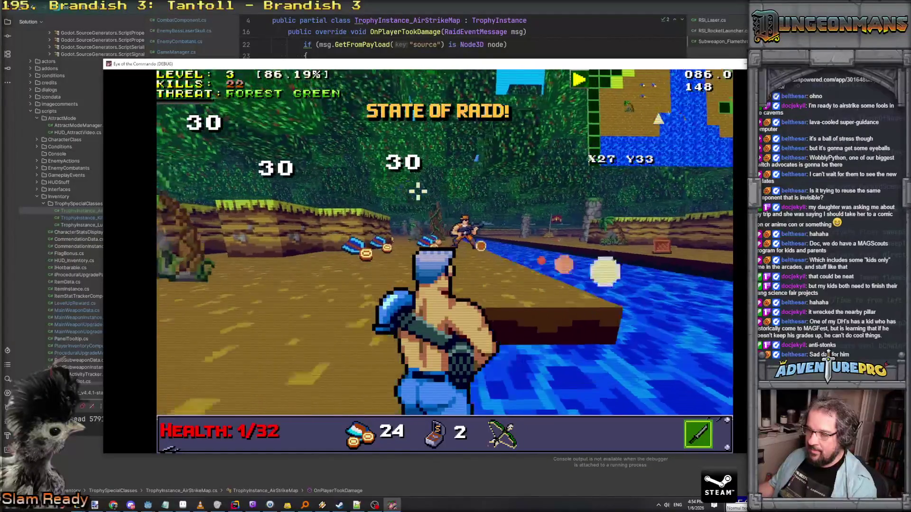
left_click(476, 227)
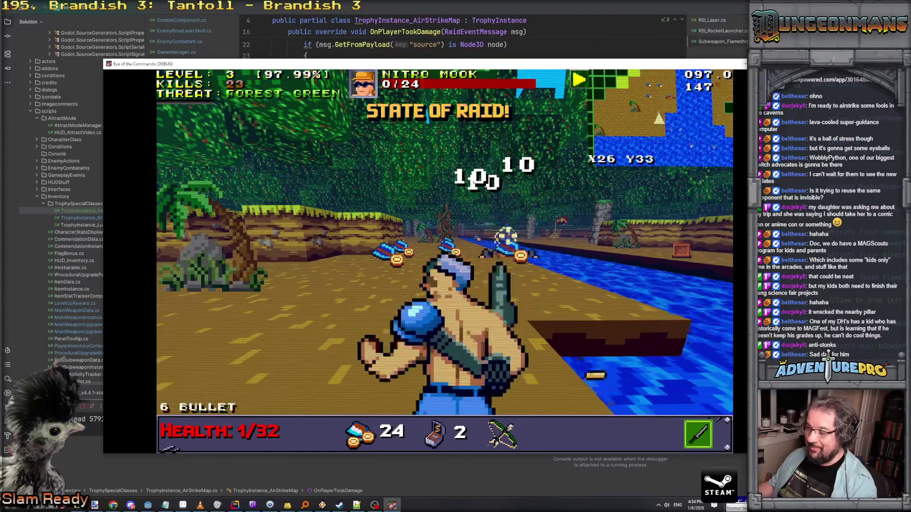
key("w")
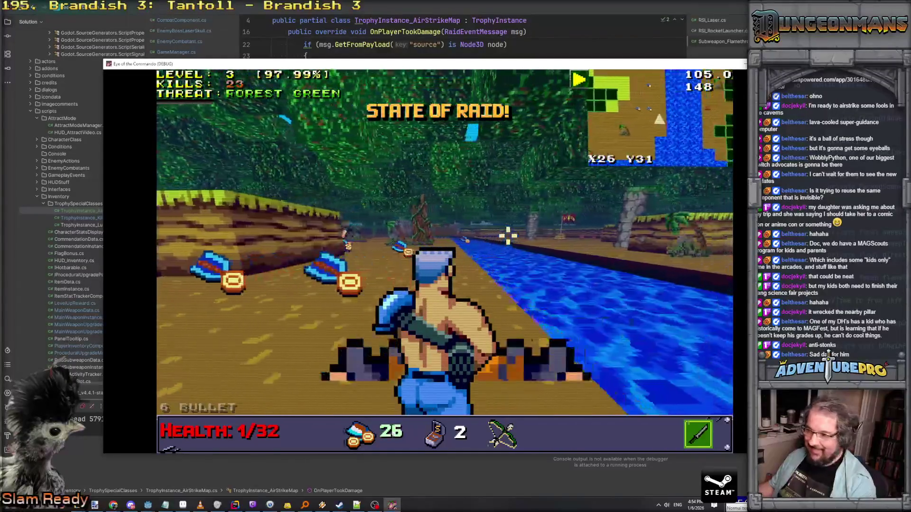
left_click(338, 242)
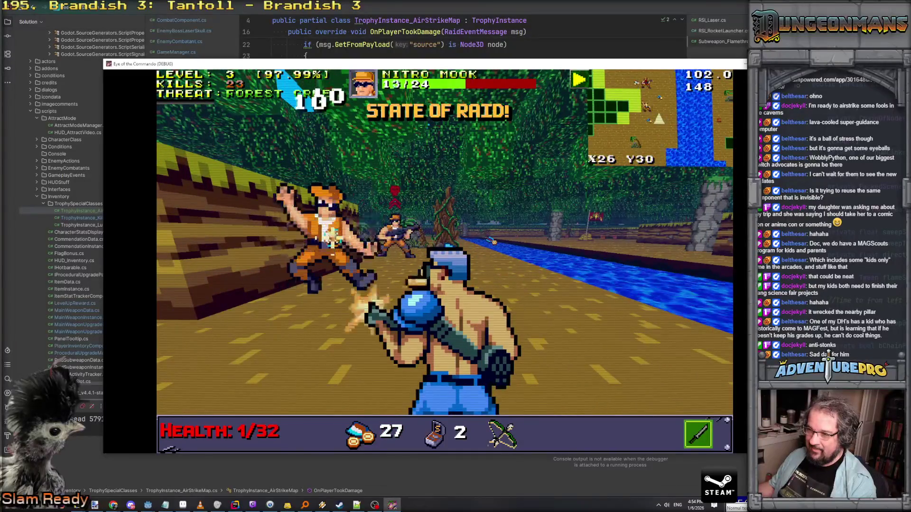
key("s")
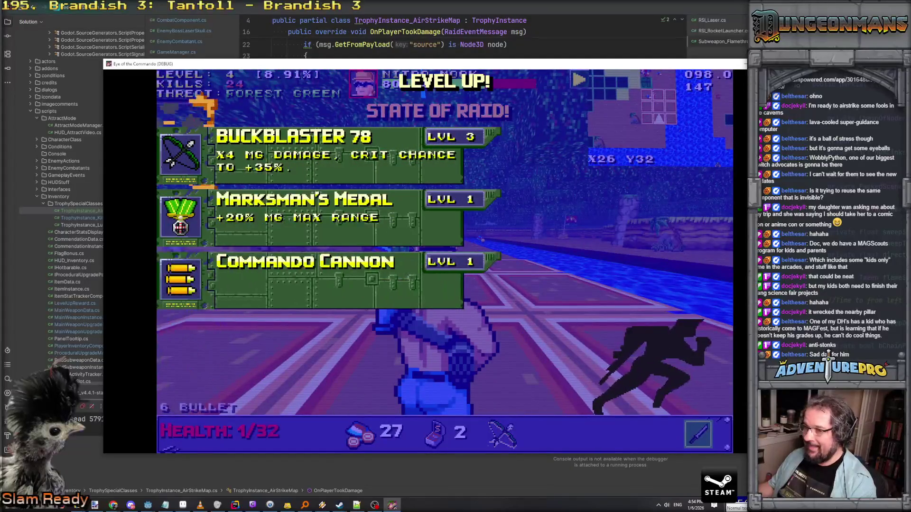
Step: Take the Commando Cannon upgrade, pause, and quit the run to the main menu
left_click(393, 285)
key("Escape")
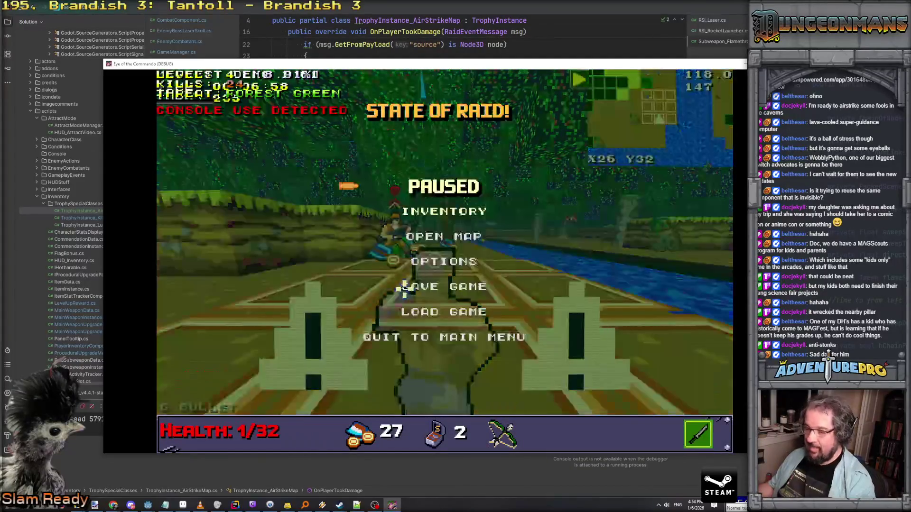
left_click(424, 338)
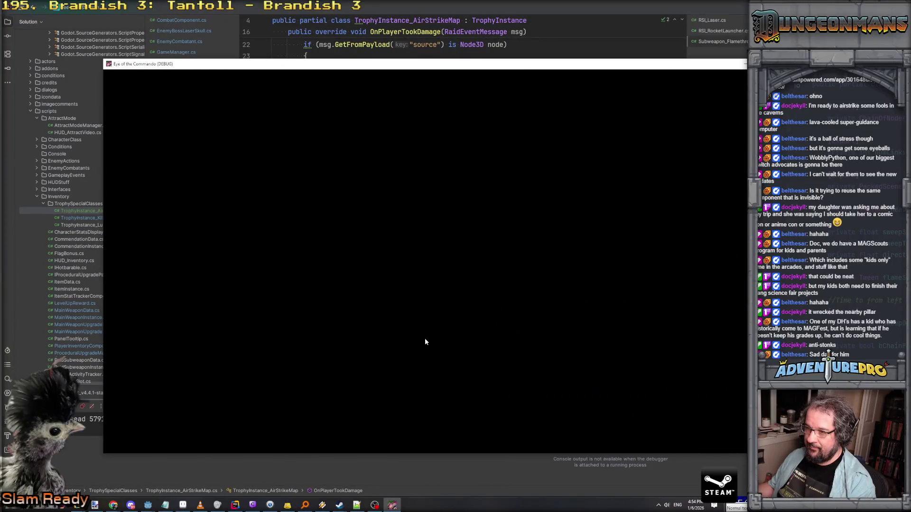
Step: Close the game window with Alt+F4 and look over the OnPlayerTookDamage code
key("alt+F4")
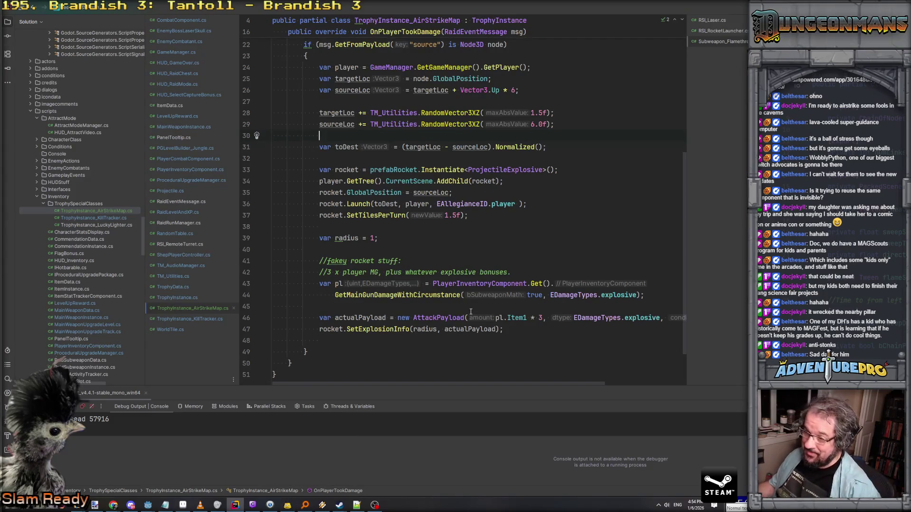
scroll(470, 312, "up", 3)
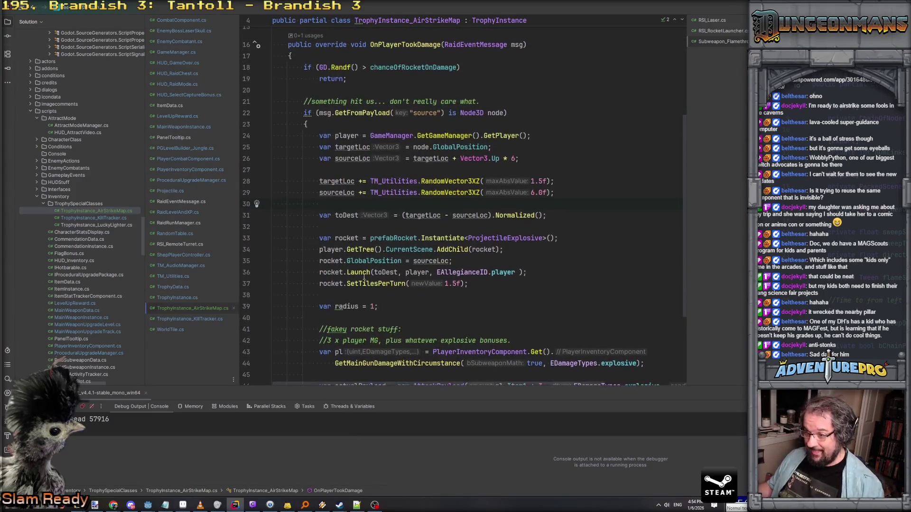
scroll(401, 284, "down", 1)
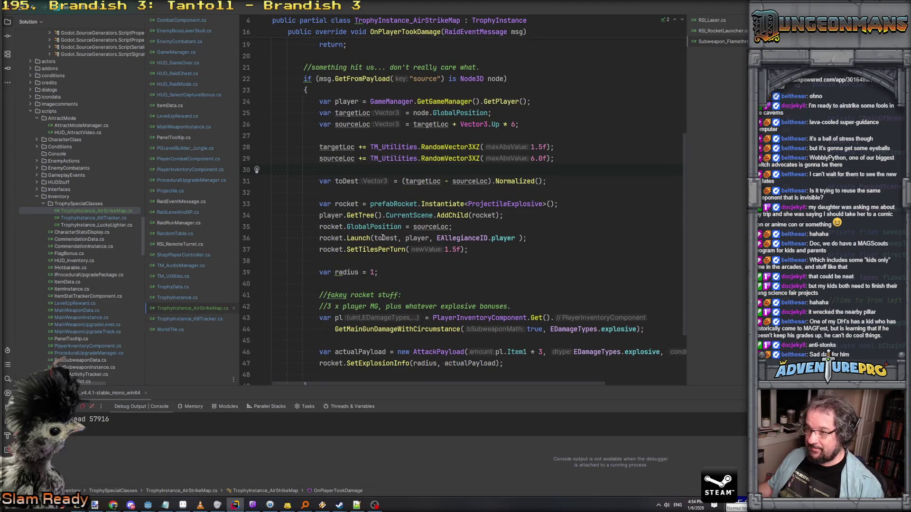
mouse_move(148, 505)
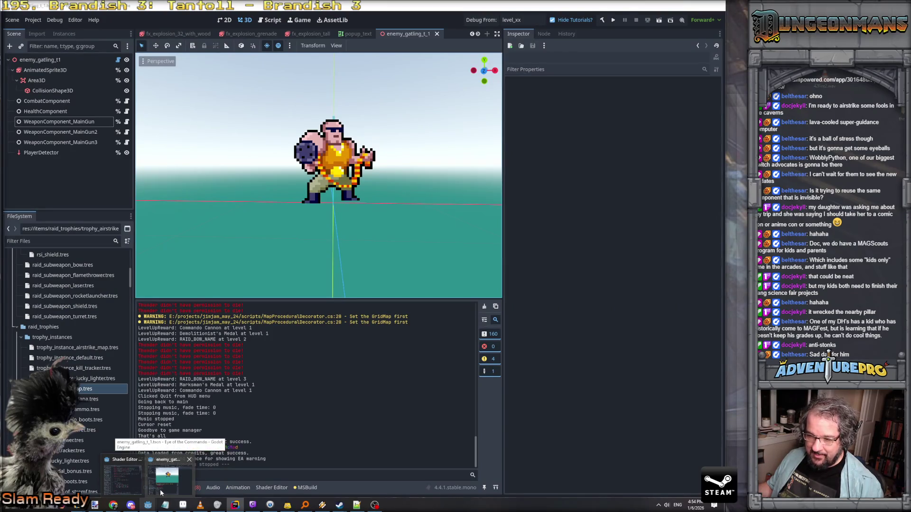
Step: Open the player_rocket_turnbased scene and select its smoketrail particle node
left_click(160, 492)
left_click(34, 242)
type("turnbased")
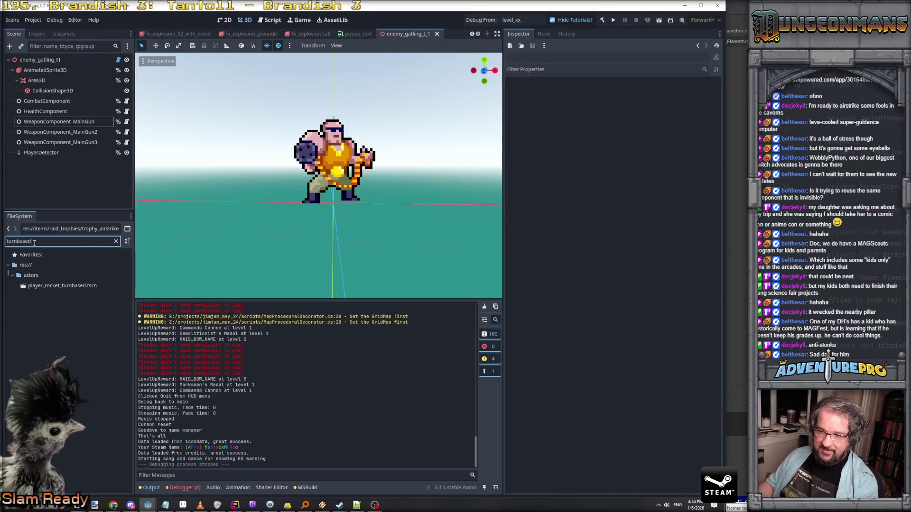
double_click(61, 286)
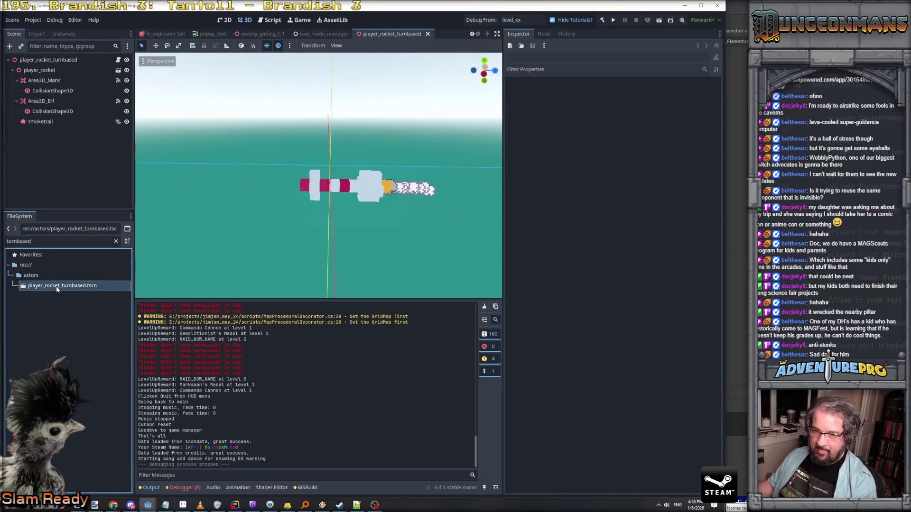
left_click_drag(465, 215, 418, 209)
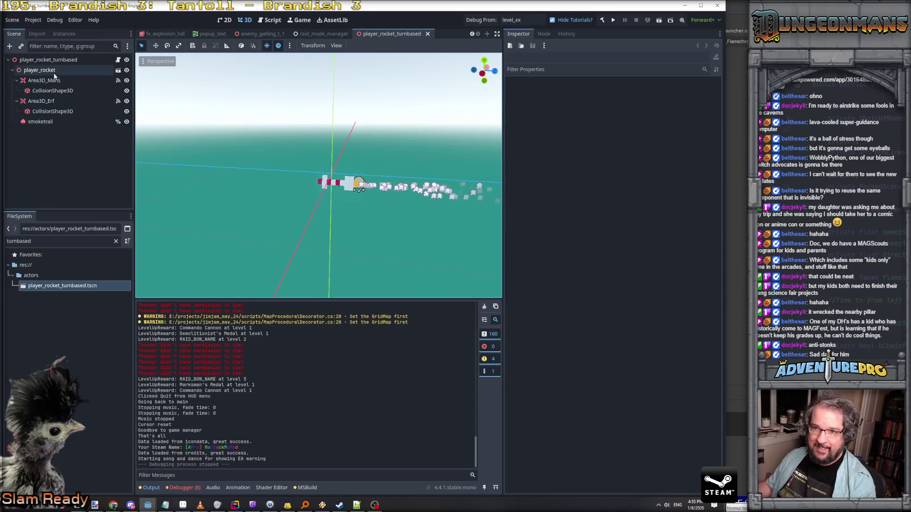
left_click(49, 123)
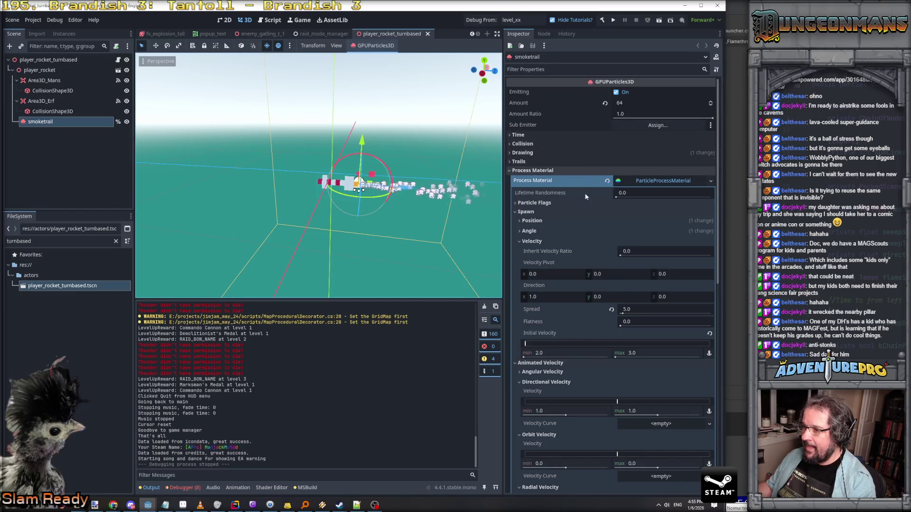
Step: Set the smoketrail Lifetime to 2.0 and view the rocket head-on
left_click(546, 204)
left_click(546, 204)
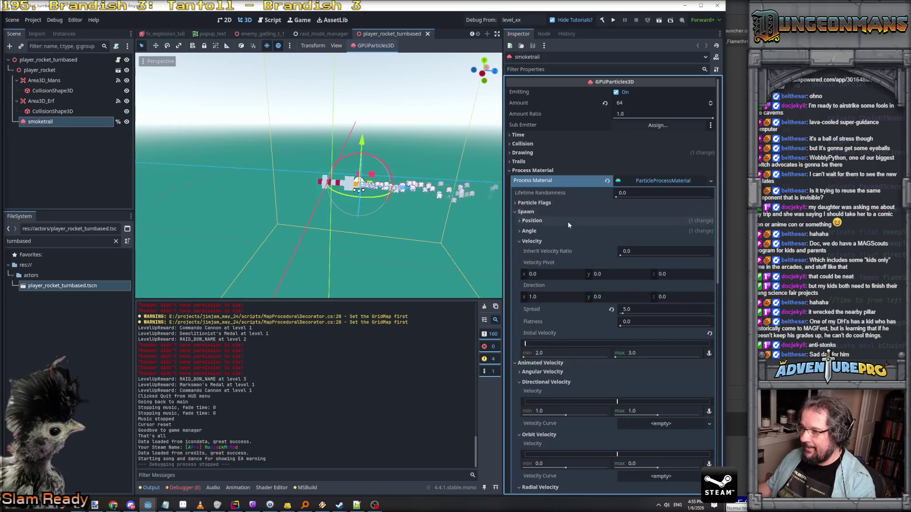
left_click(524, 135)
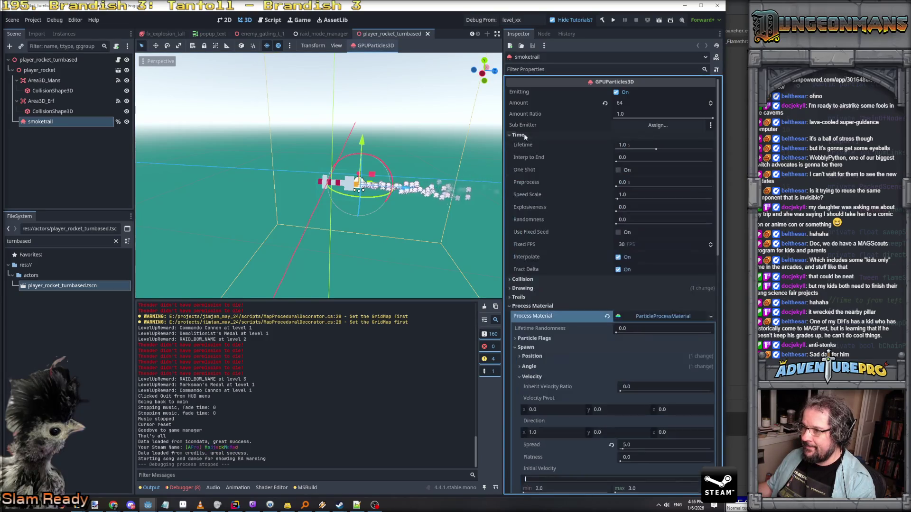
left_click(635, 145)
type("2")
key("Return")
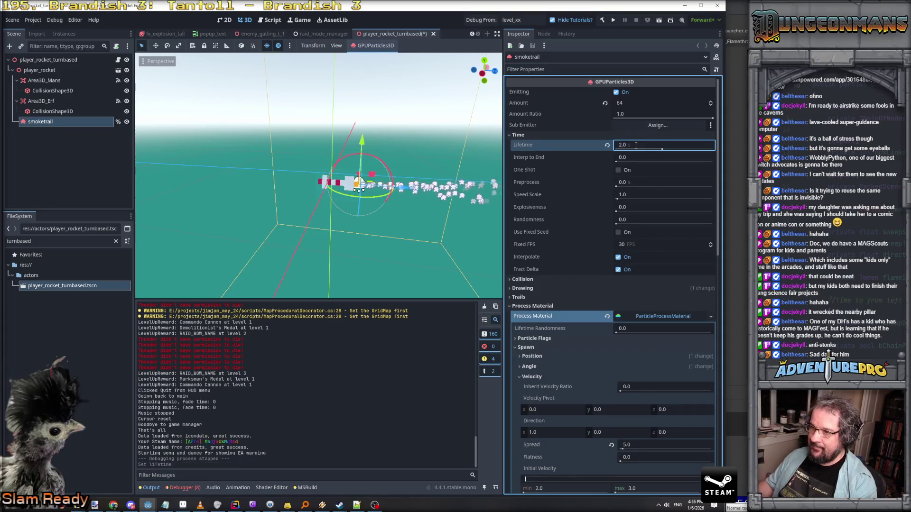
scroll(451, 196, "up", 2)
left_click_drag(452, 196, 463, 195)
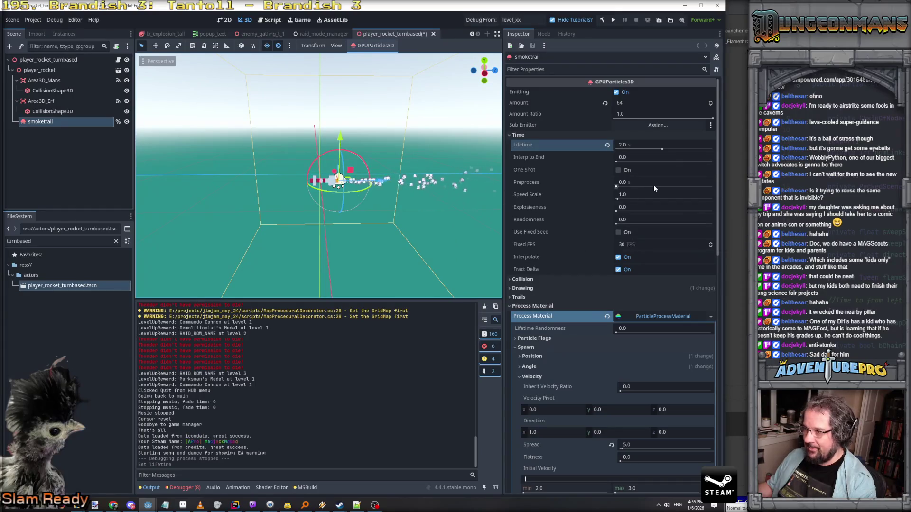
scroll(620, 311, "down", 3)
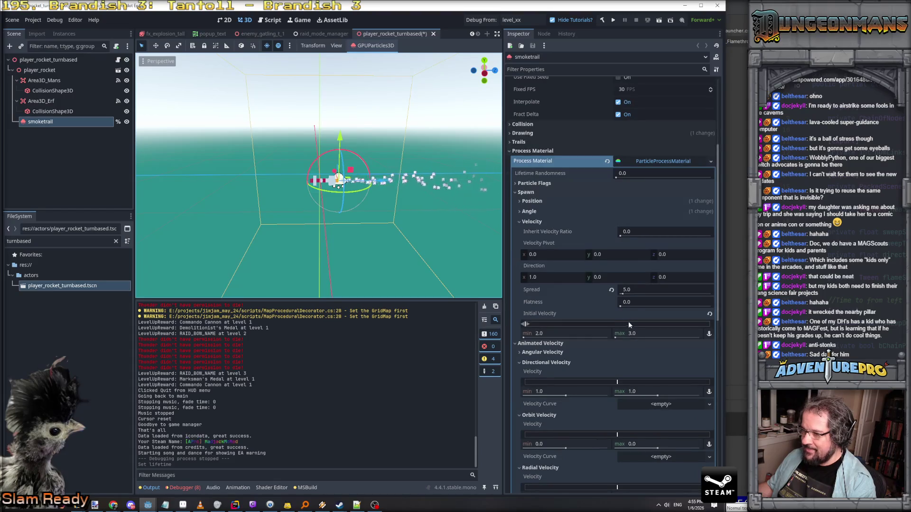
Step: Set the smoketrail spread to 2.5 and its particle Amount to 96
left_click(629, 290)
type("2.5")
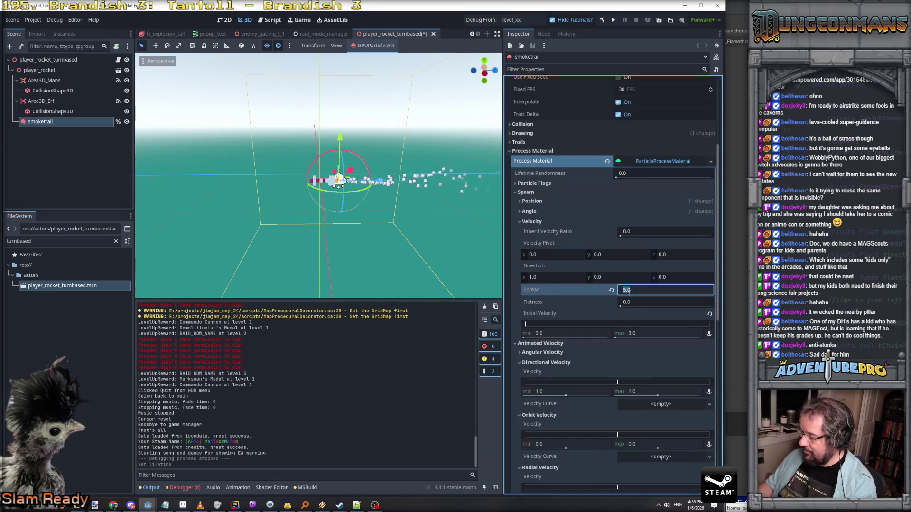
key("Return")
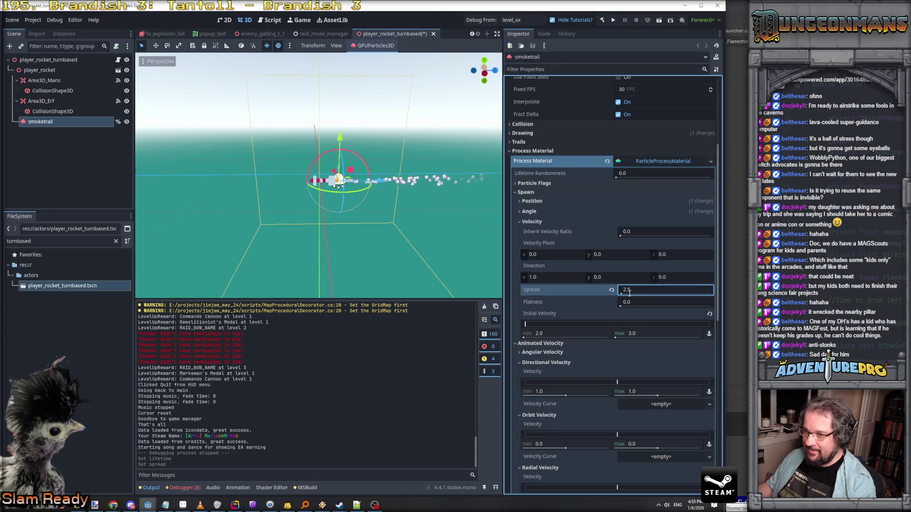
scroll(631, 256, "up", 5)
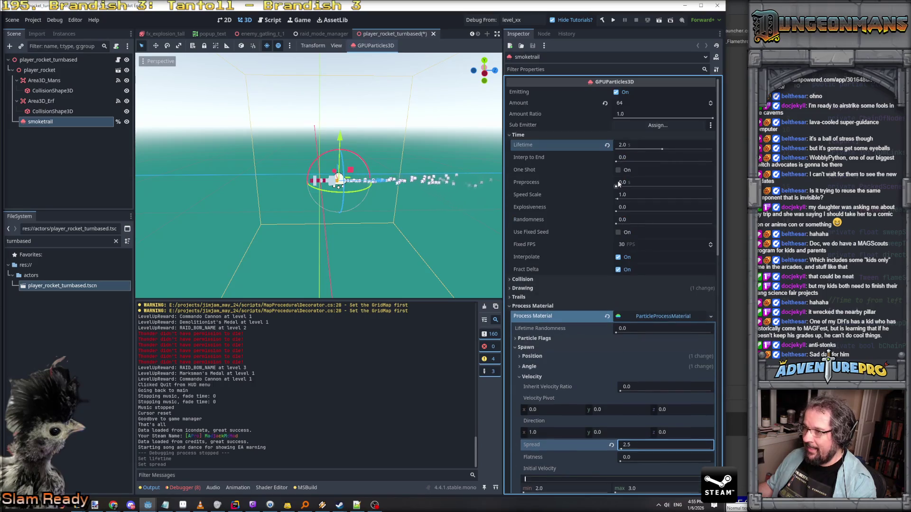
left_click(634, 103)
type("96")
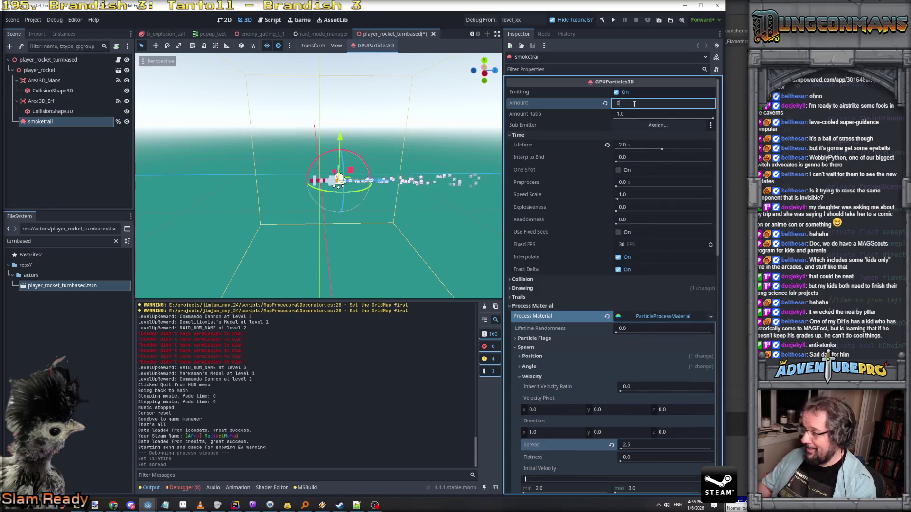
key("Return")
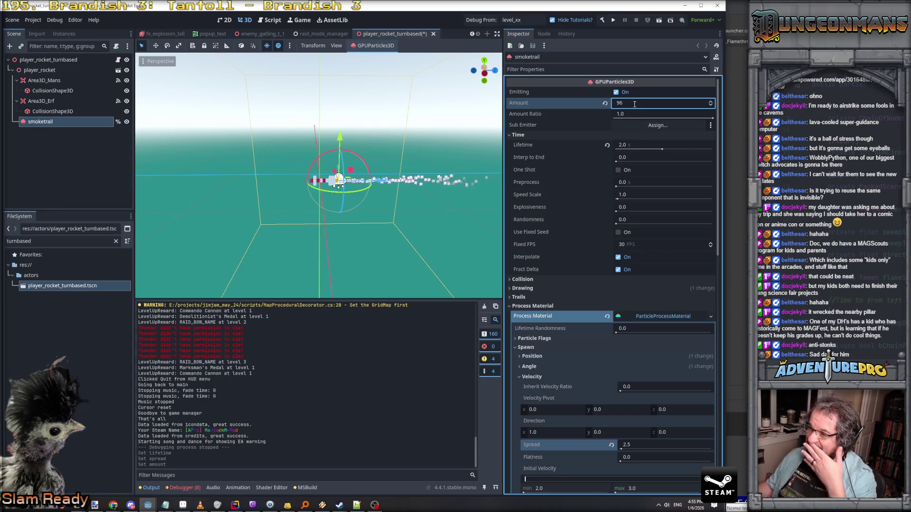
Step: Change the smoketrail Lifetime to 3 seconds and show the runtime errors list
scroll(420, 186, "down", 3)
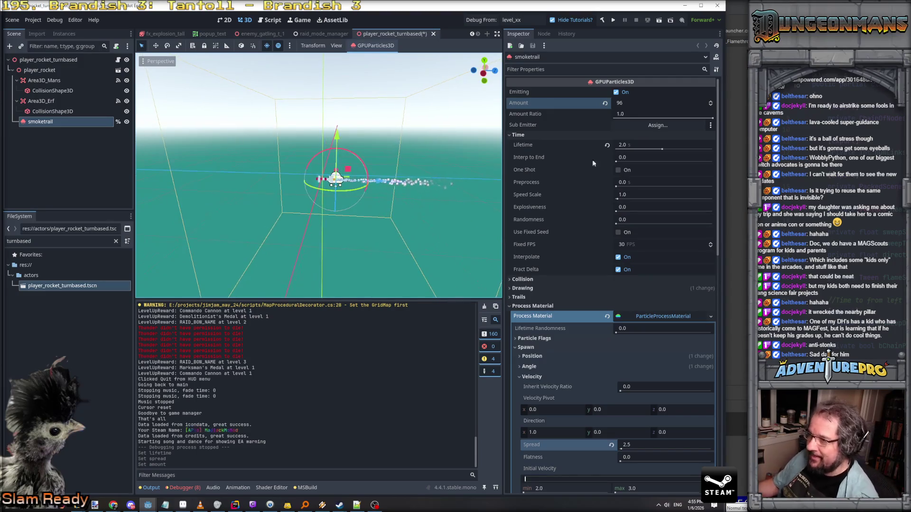
left_click(629, 146)
type("3")
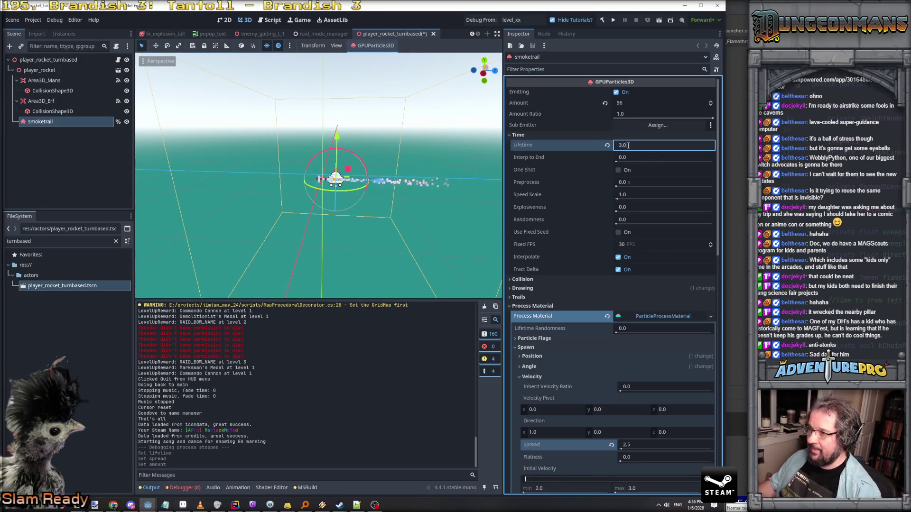
key("Return")
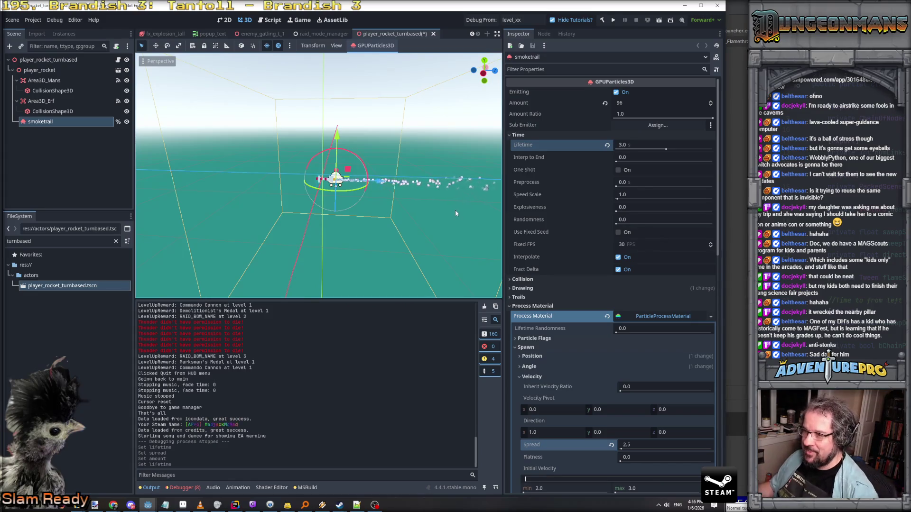
scroll(456, 213, "down", 2)
scroll(456, 213, "down", 1)
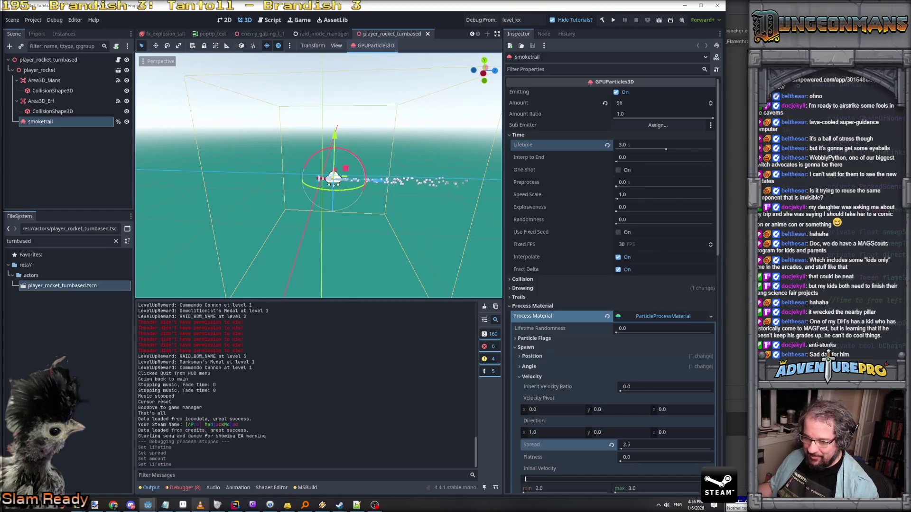
left_click(184, 488)
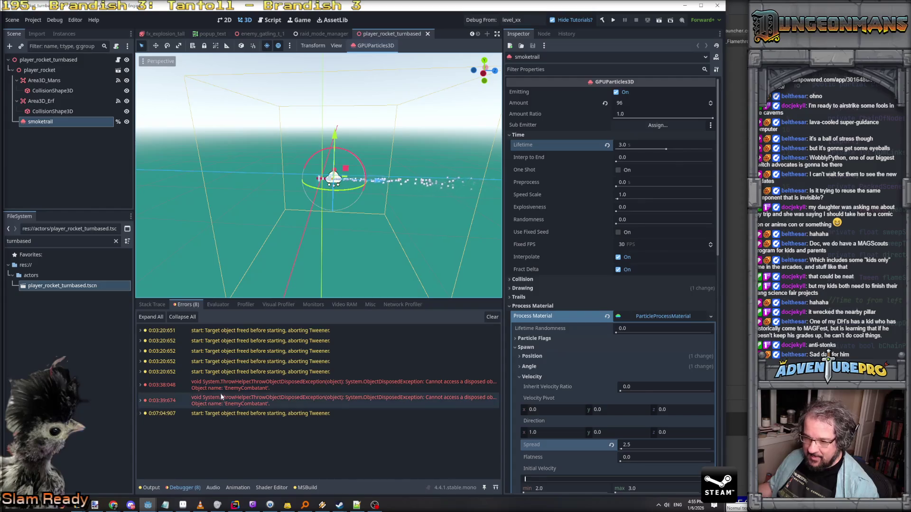
Step: Expand the ObjectDisposedException trace and open TrophyInstance_AirStrikeMap.cs line 25 in Rider
left_click(141, 401)
scroll(241, 418, "down", 2)
scroll(286, 437, "down", 1)
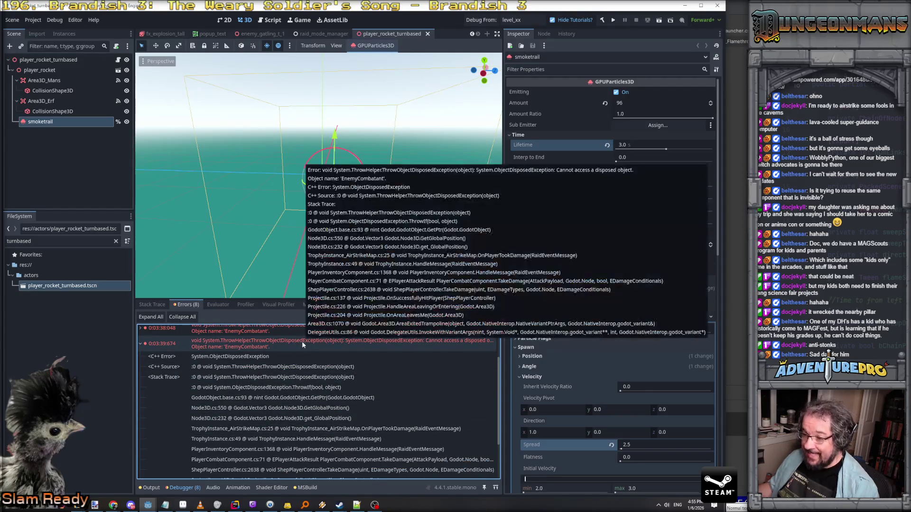
double_click(302, 341)
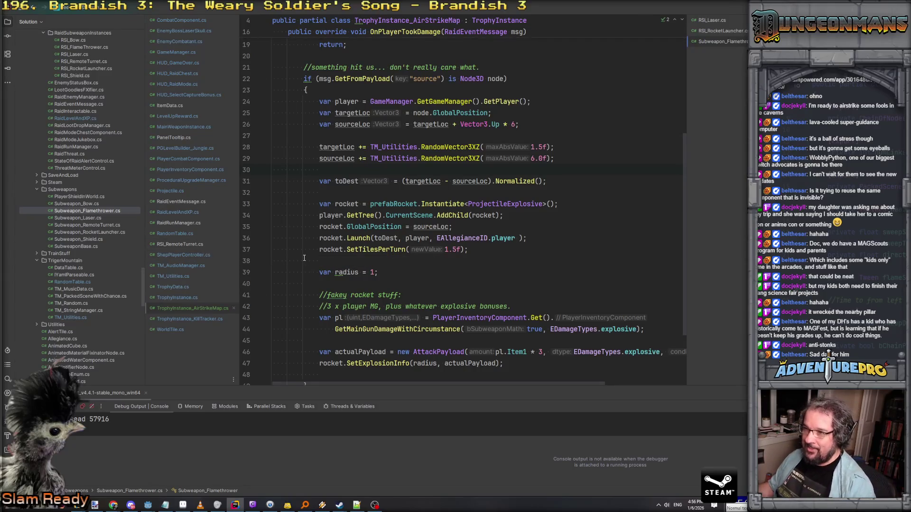
scroll(305, 258, "up", 4)
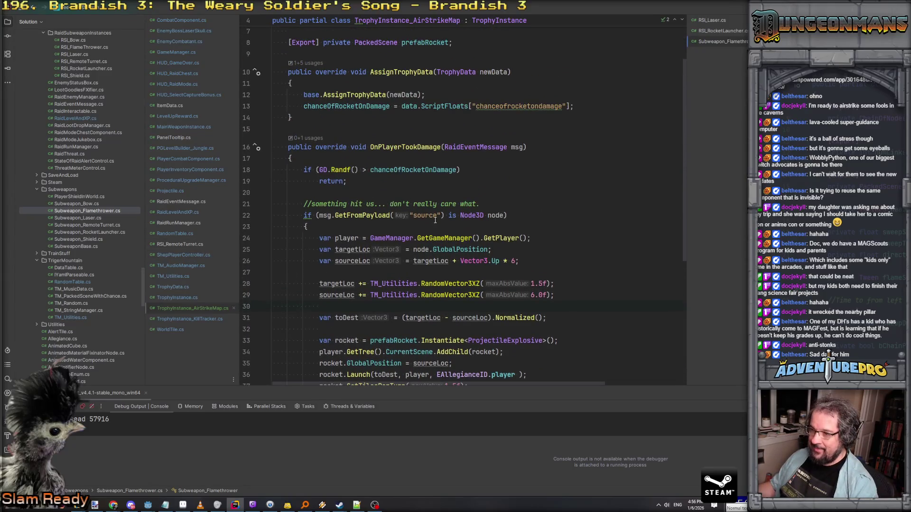
Step: Add an 'if (!IsInstanceValid(node)) return;' guard at the top of OnPlayerTookDamage's source check
left_click(435, 216)
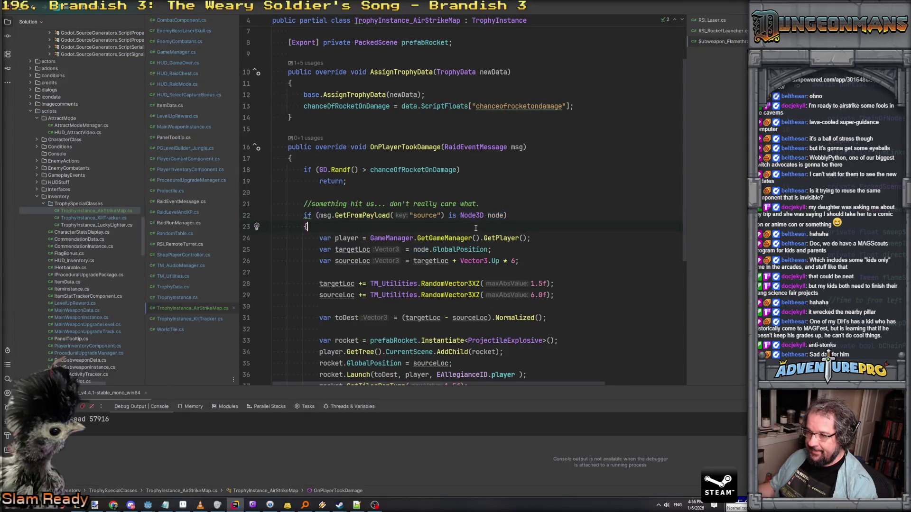
key("Return")
type("if")
key("Escape")
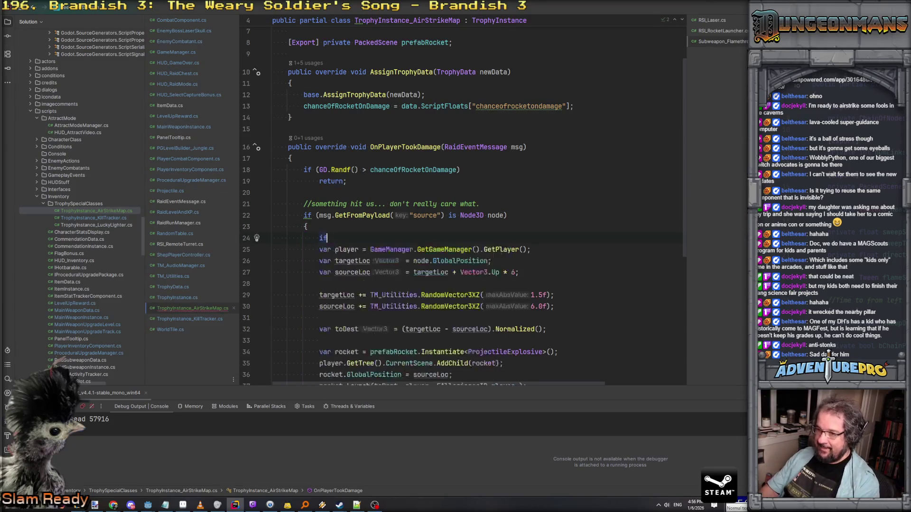
type("(!IsInstanceValid(n")
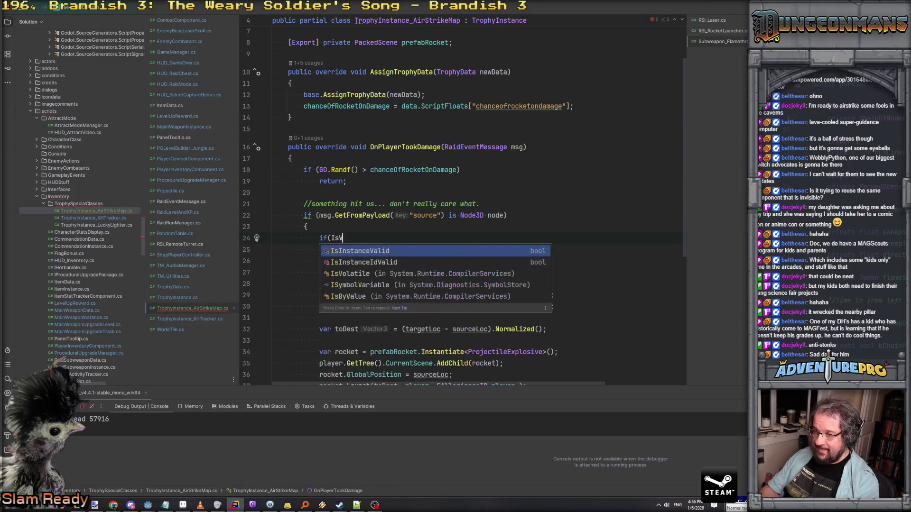
key("Return")
type("ode)")
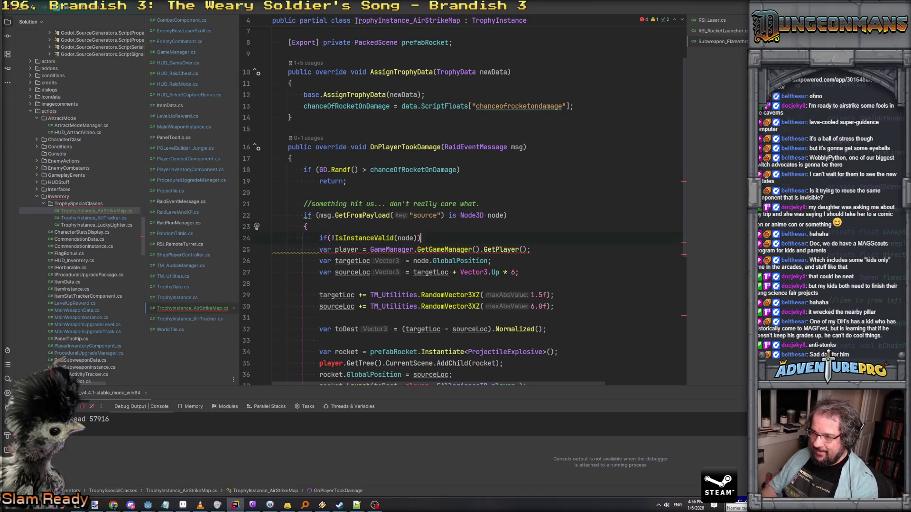
key("Return")
type("ret")
key("Return")
type(";")
key("Return")
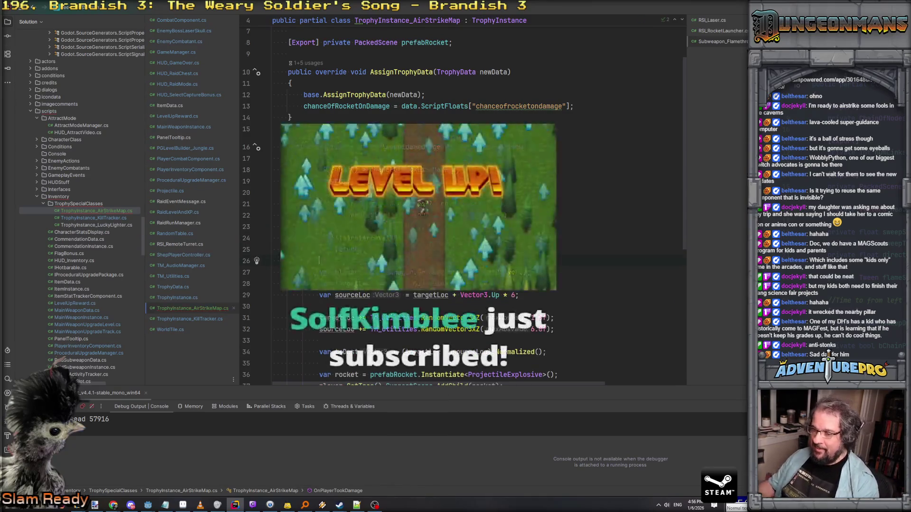
Step: Place the cursor on the blank line before rocket creation and return to Godot
scroll(475, 204, "down", 2)
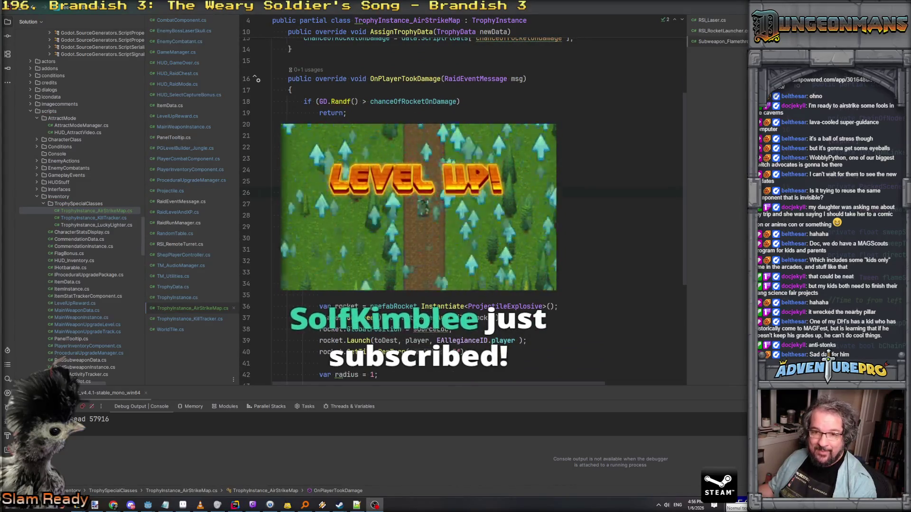
left_click(504, 292)
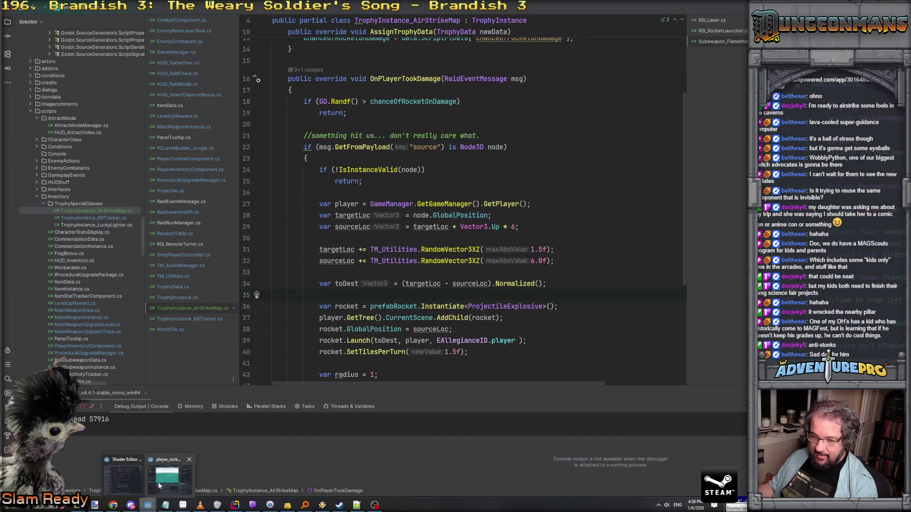
left_click(149, 506)
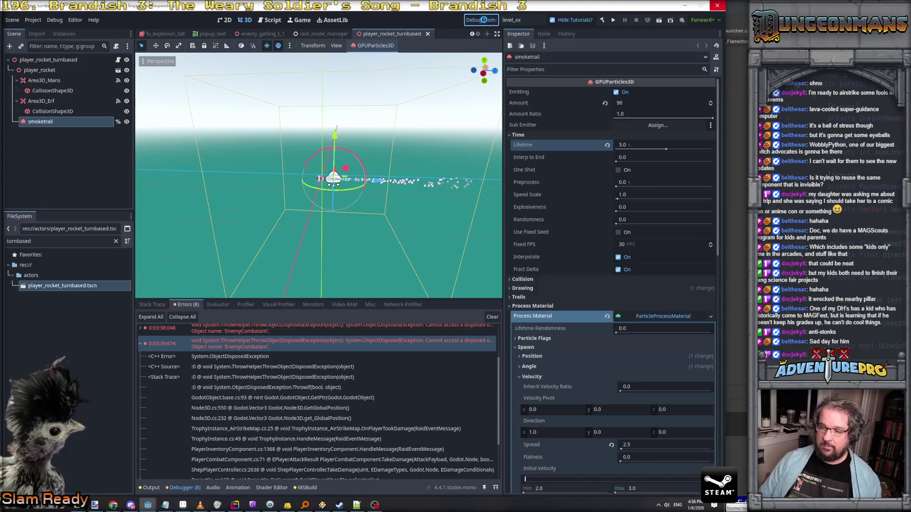
Step: Launch the debug build and grant the Airstrike Beacon trophy with 'givetrophy airstrike'
left_click(483, 20)
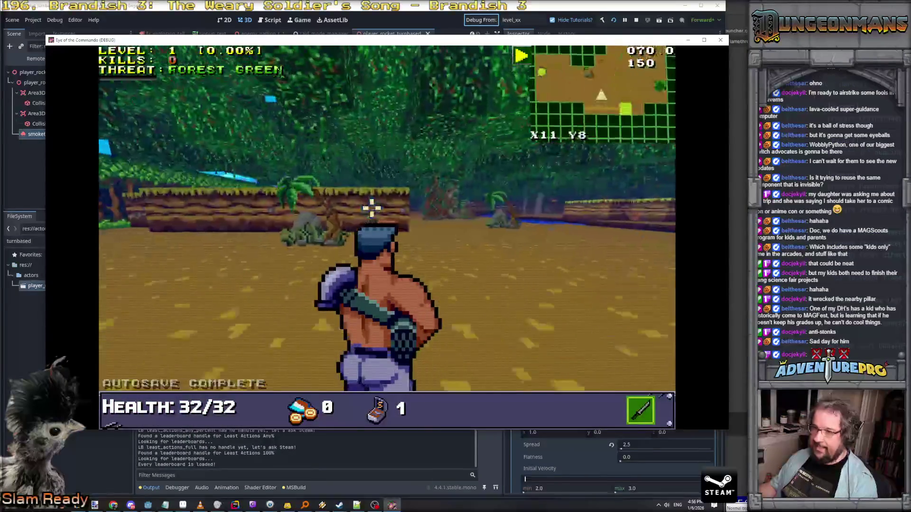
key("grave")
type("GIVETROPHY AIRSTRIKE")
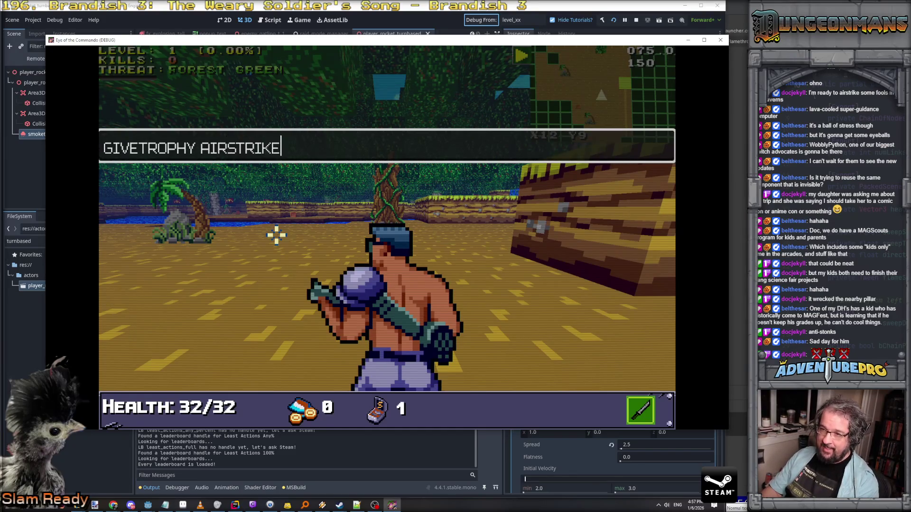
key("Return")
key("grave")
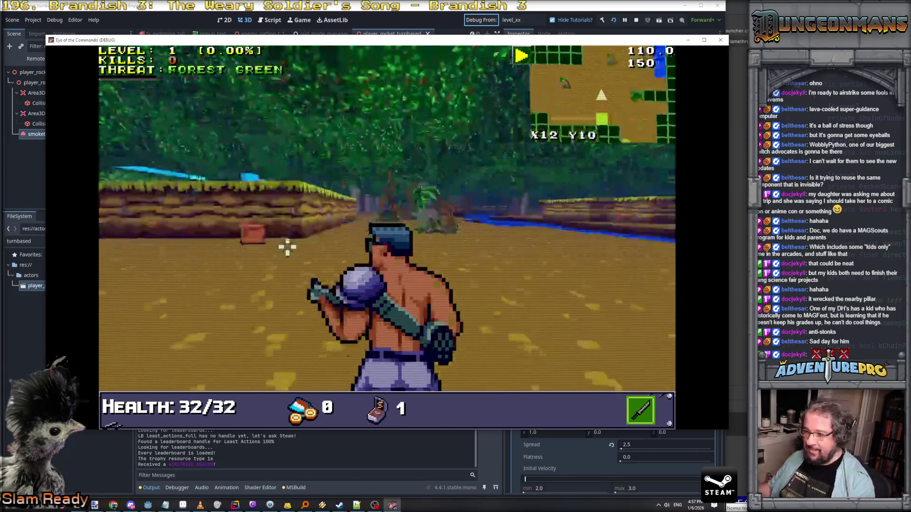
Step: Enable the 'undying' cheat and walk through the jungle toward an enemy soldier
key("grave")
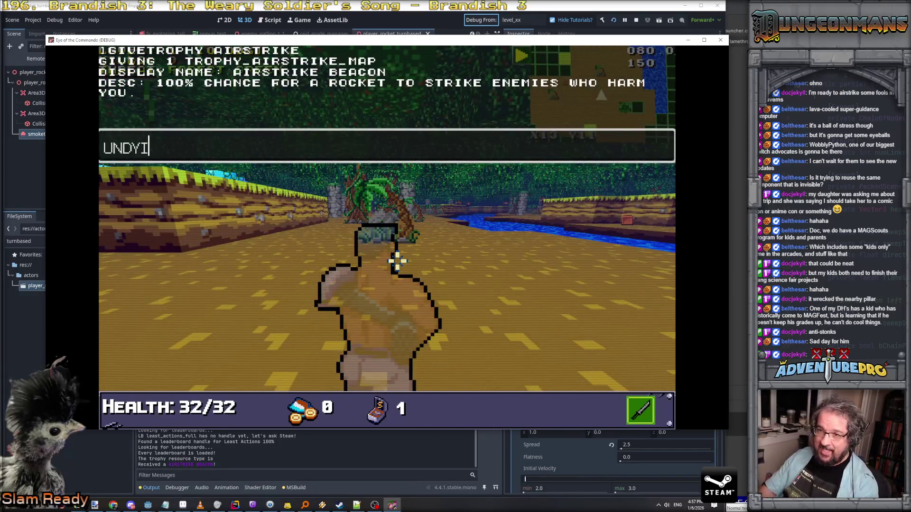
type("NG")
key("Return")
key("grave")
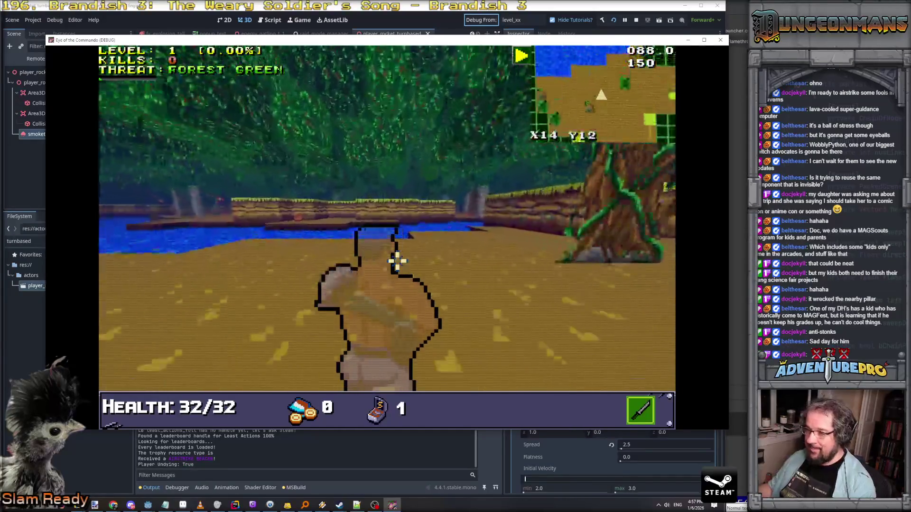
key("w")
key("w")
key("a")
key("w")
key("w")
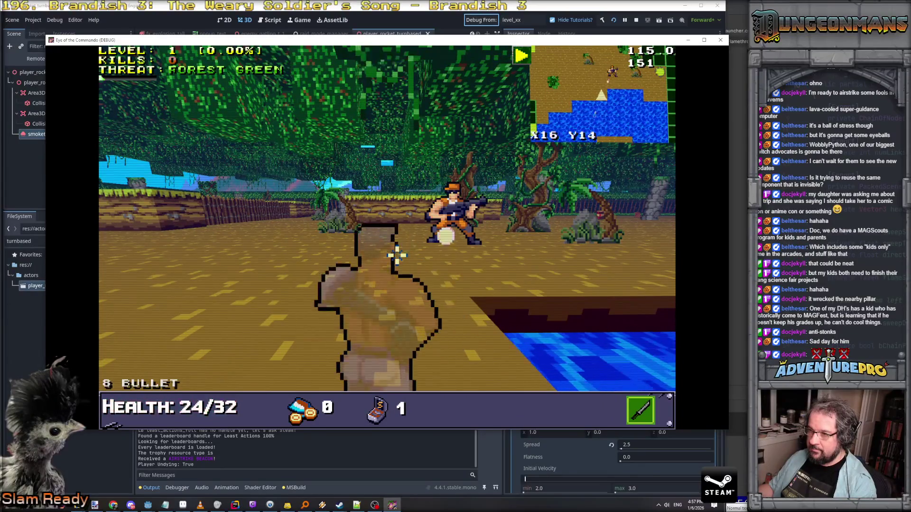
Step: Shoot the enemy soldiers approaching through the jungle
left_click(397, 255)
key("q")
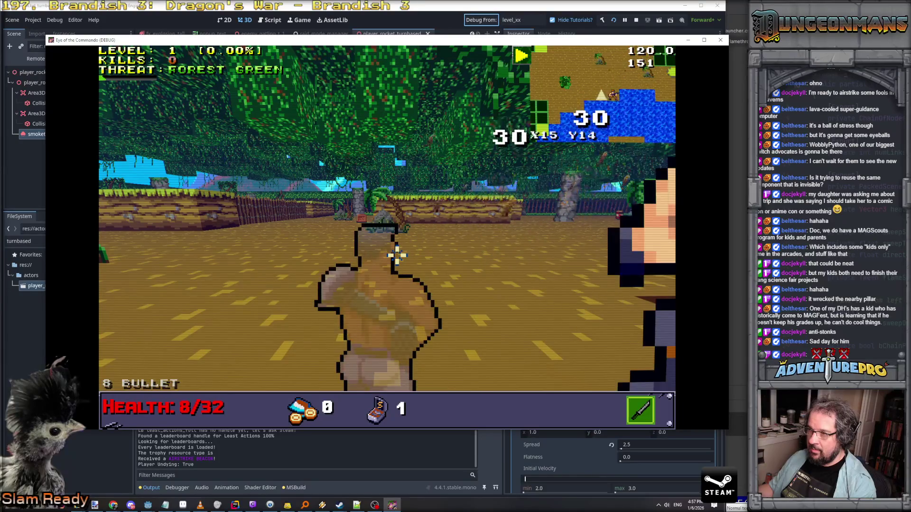
key("e")
key("w")
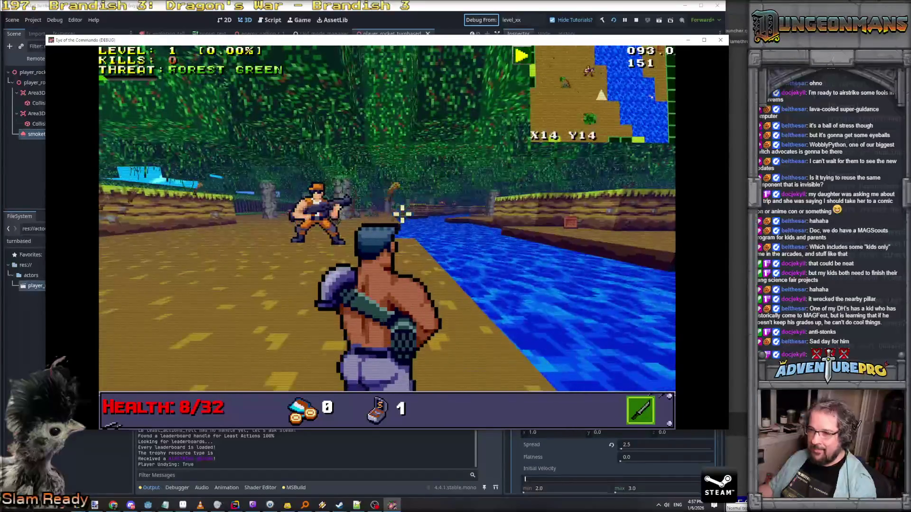
key("s")
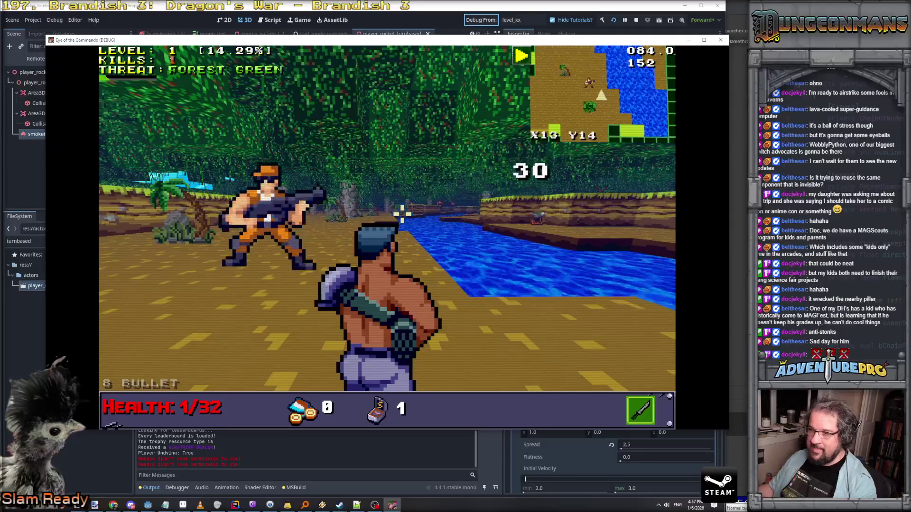
left_click(538, 216)
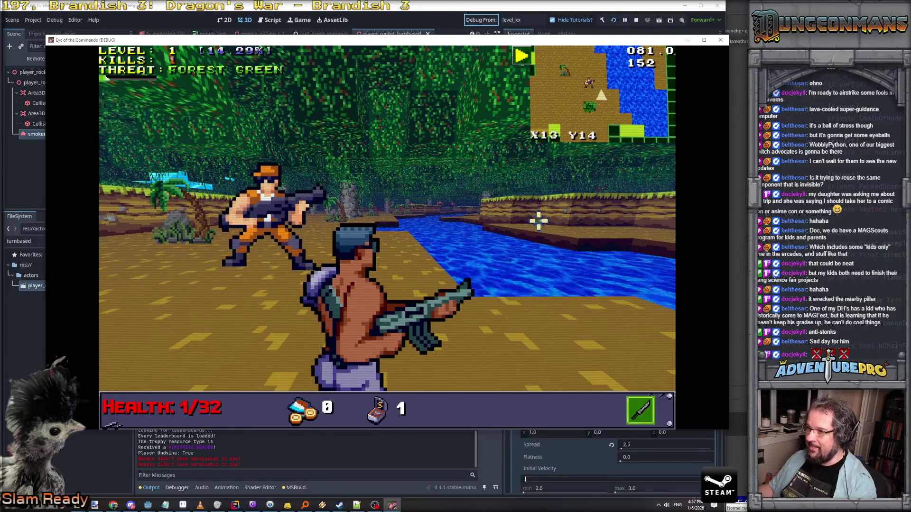
left_click(256, 209)
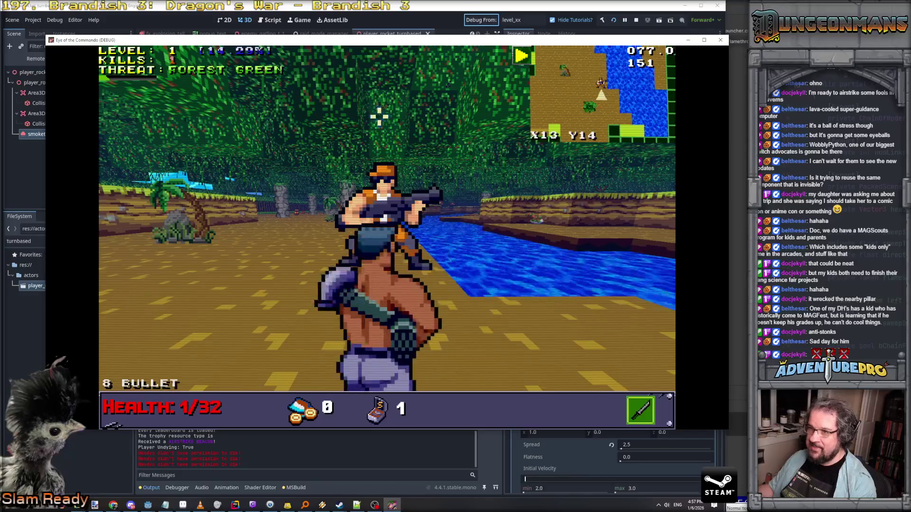
left_click(326, 102)
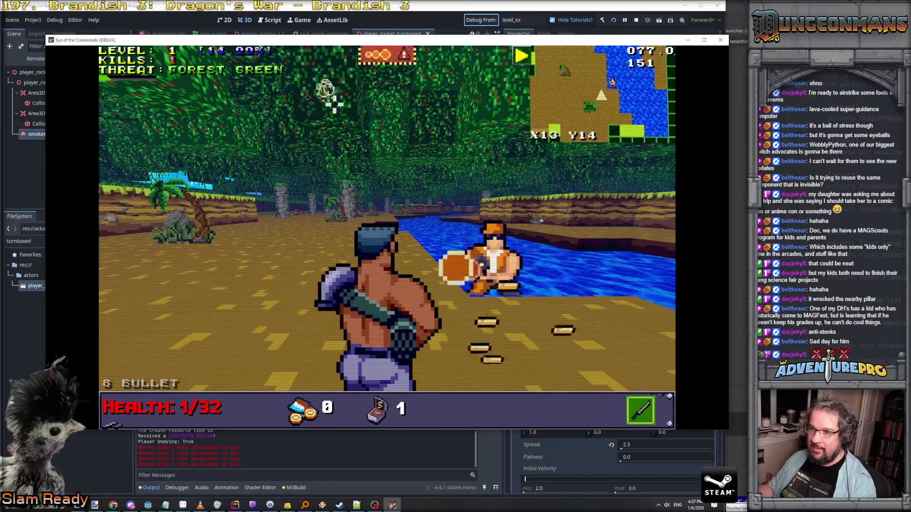
Step: Kill the Nitro Mook at the river and dismiss the Freedom Medal popup
key("w")
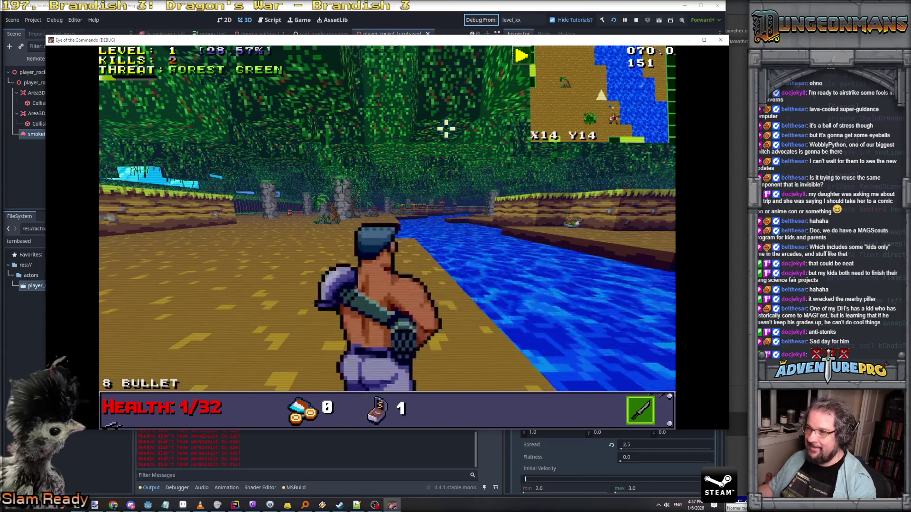
key("e")
key("space")
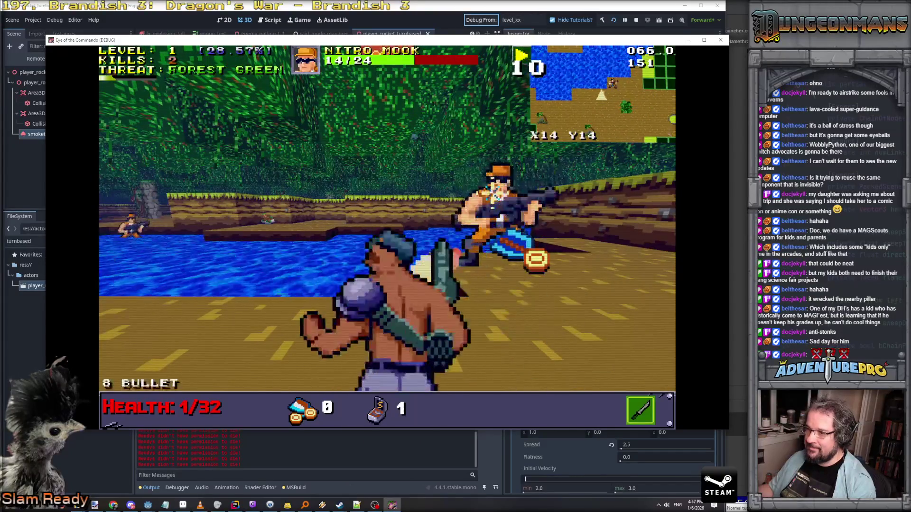
key("space")
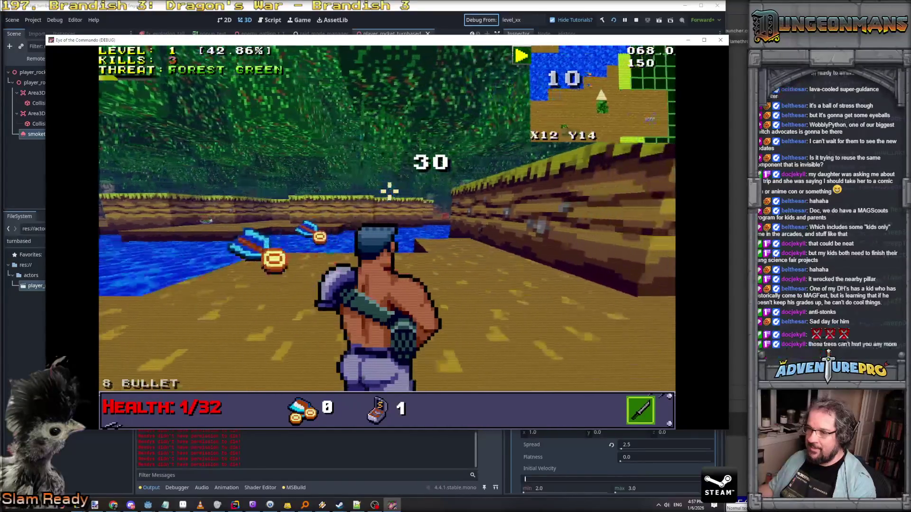
key("w")
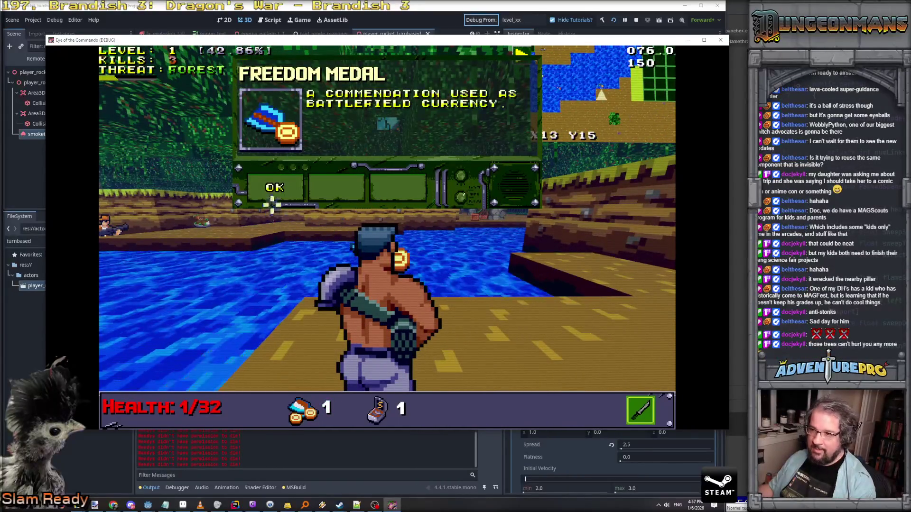
left_click(271, 190)
Step: Grab another medal, head back toward the enemies, then stop the test run
key("w")
key("a")
key("a")
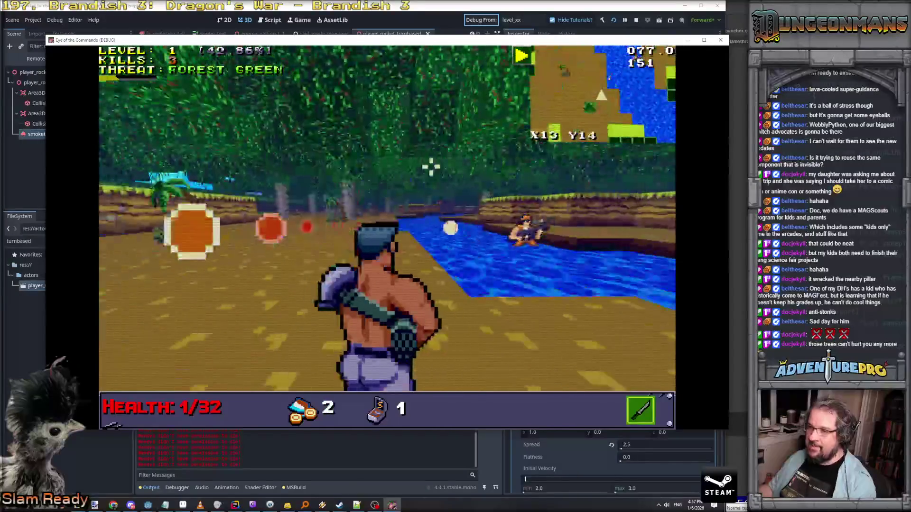
key("w")
left_click(636, 20)
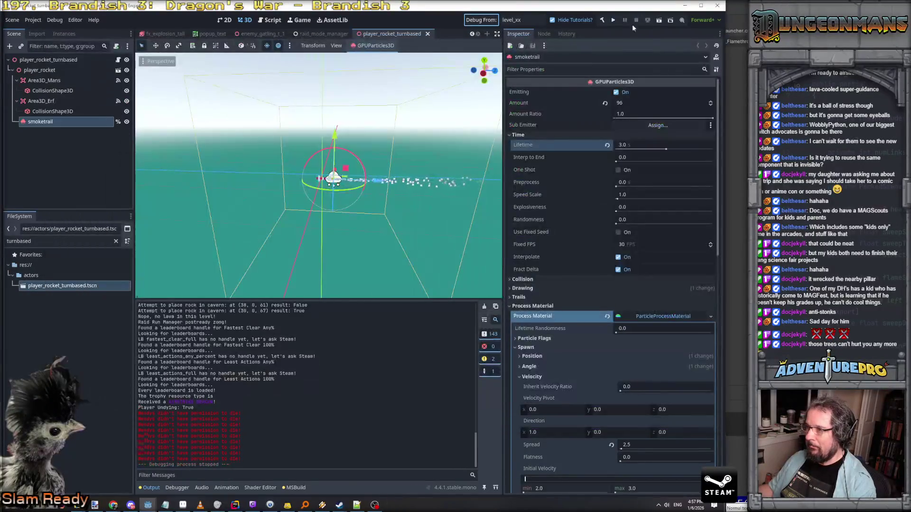
Step: Open level_xx.tscn and show PGLevelBuilder's jungle Mesh Library in the inspector
left_click(51, 243)
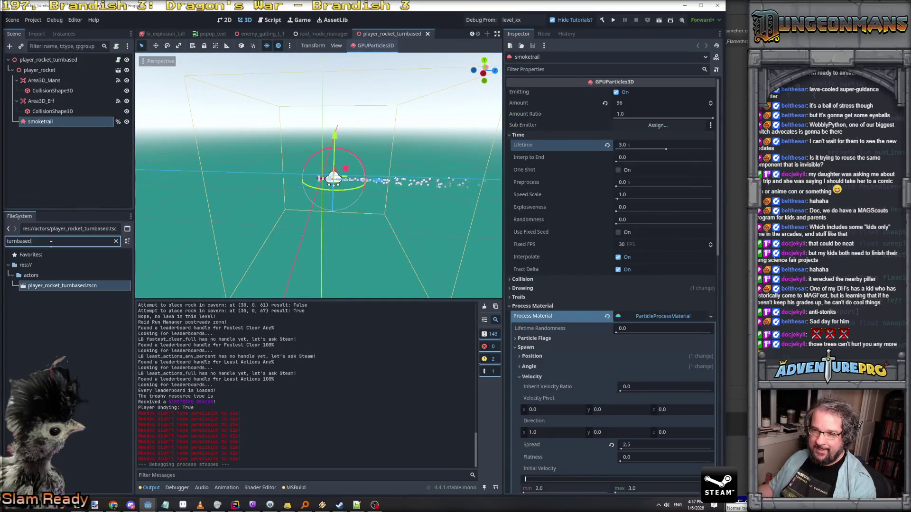
type("level")
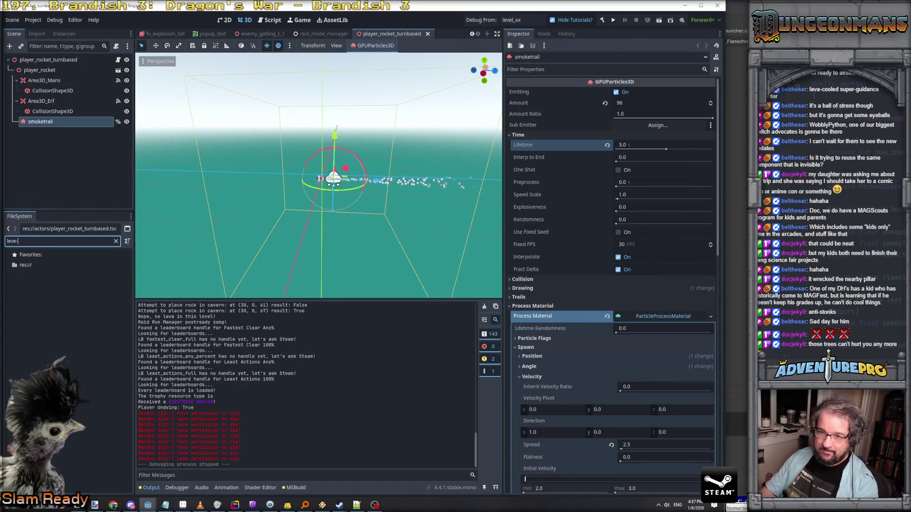
type("_xx")
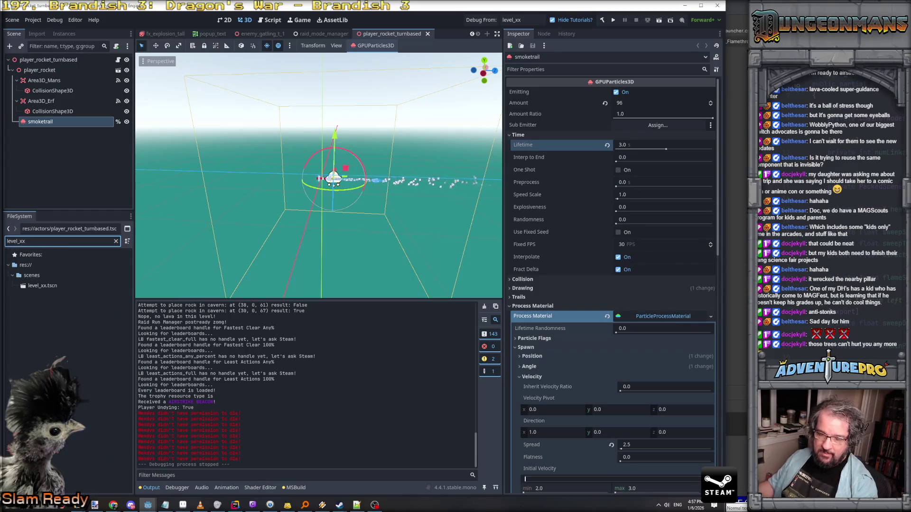
double_click(33, 286)
left_click(43, 80)
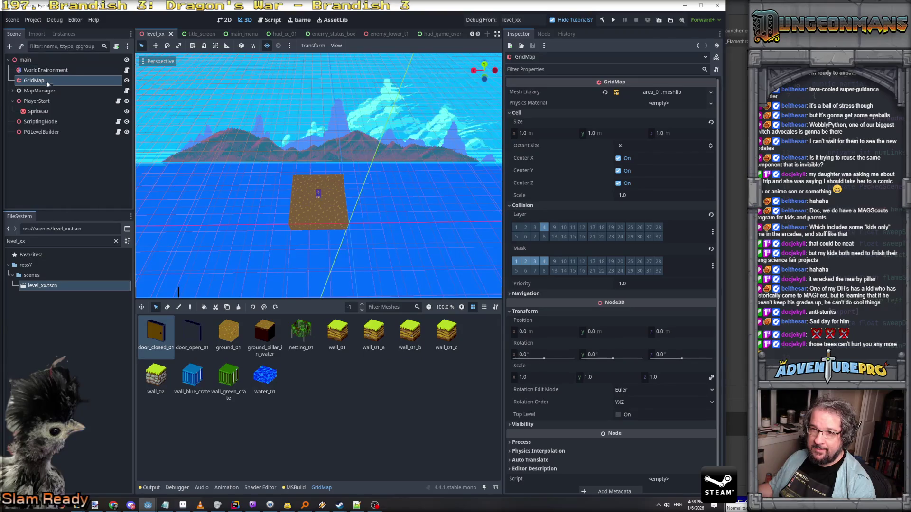
left_click(32, 60)
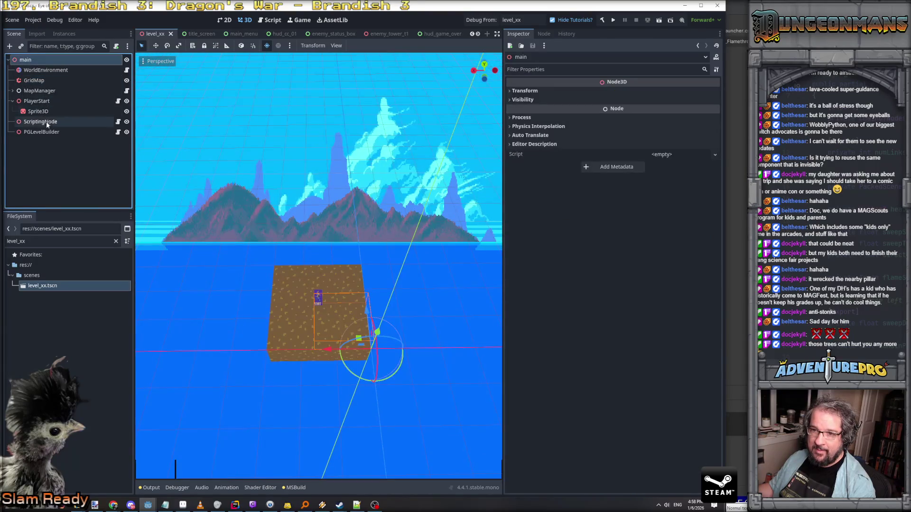
left_click(46, 132)
left_click(617, 135)
scroll(645, 153, "up", 2)
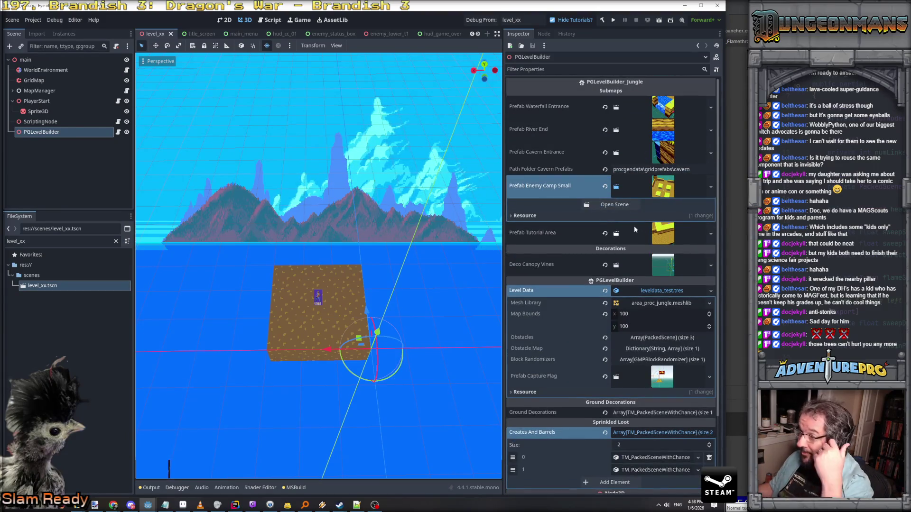
left_click(668, 304)
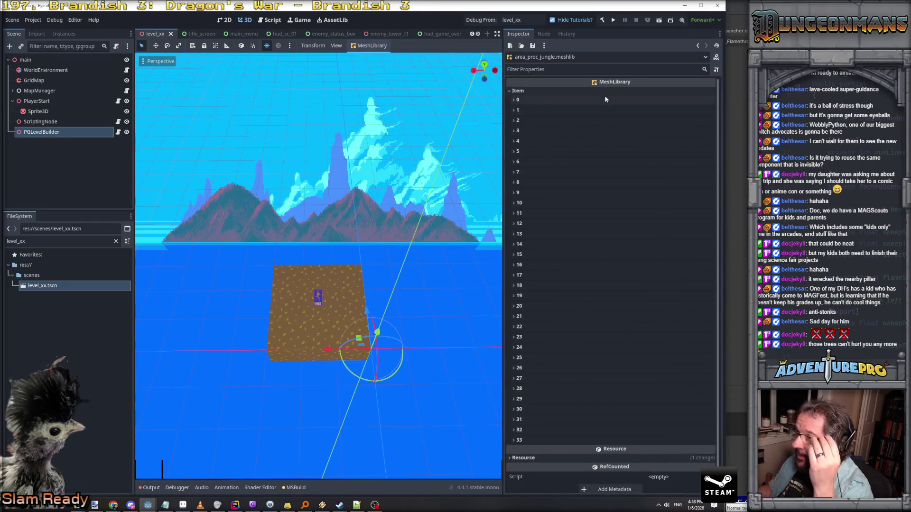
Step: Filter FileSystem for proc_j and select area_proc_jungle.meshlib
scroll(614, 383, "down", 1)
scroll(611, 396, "up", 1)
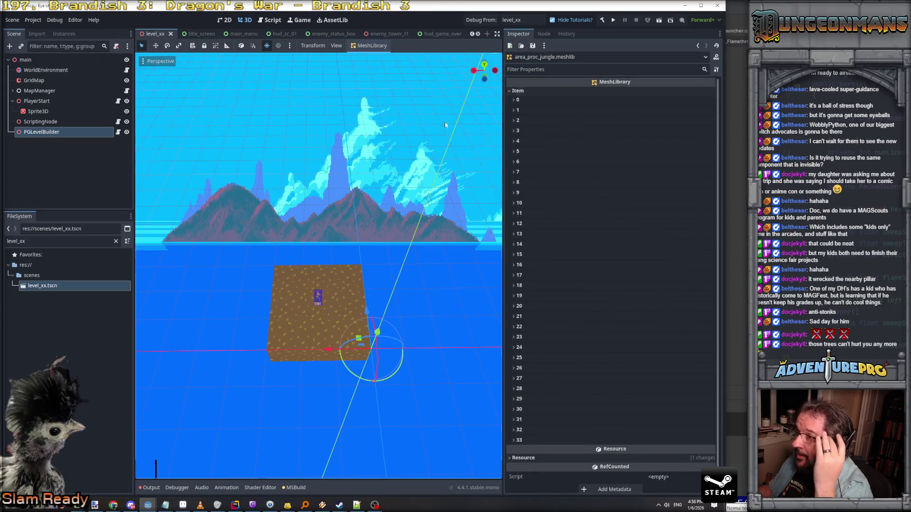
double_click(19, 241)
type("prock")
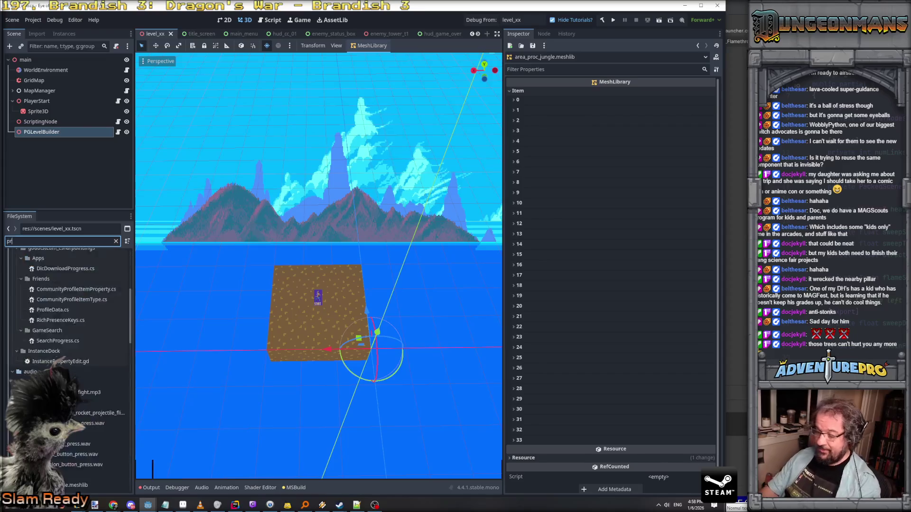
key("BackSpace")
type("_j")
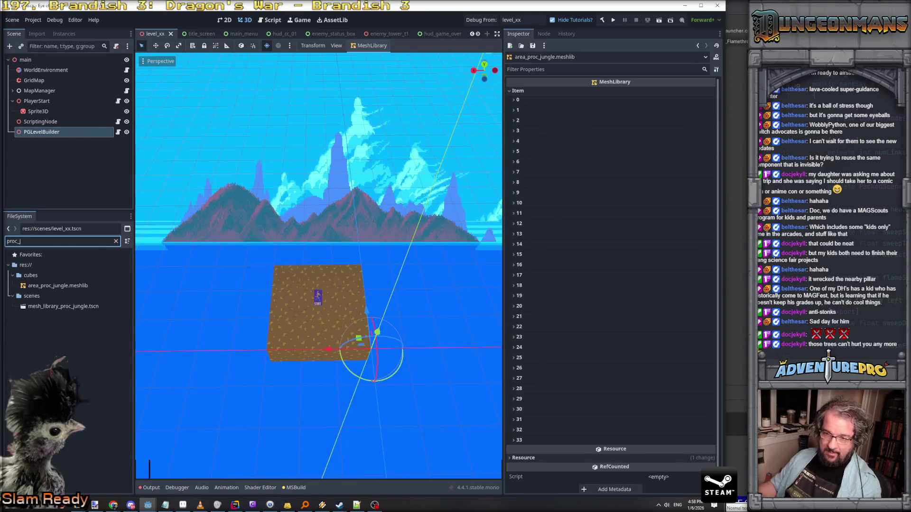
left_click(52, 286)
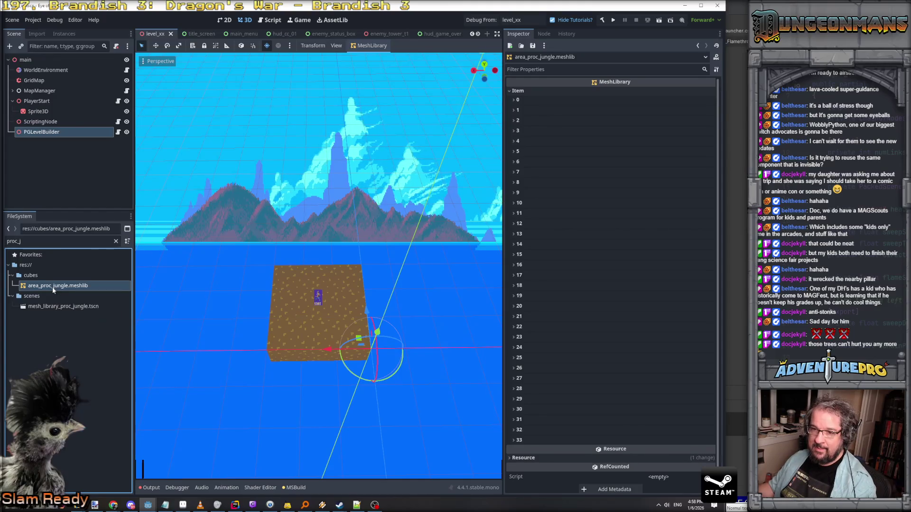
Step: Open the mesh_library_proc_jungle.tscn scene
left_click(53, 307)
double_click(54, 307)
scroll(347, 273, "down", 3)
scroll(347, 274, "up", 3)
scroll(346, 273, "down", 3)
scroll(346, 273, "down", 3)
scroll(346, 273, "up", 5)
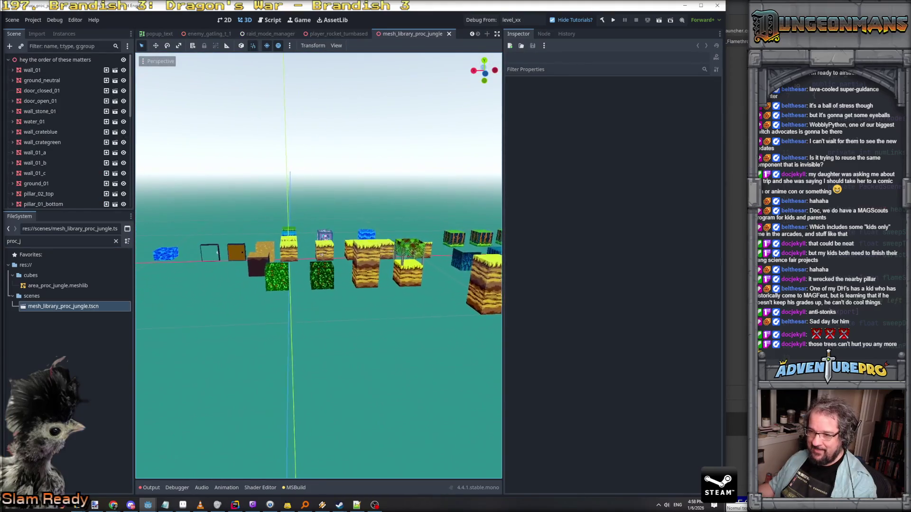
scroll(306, 291, "up", 5)
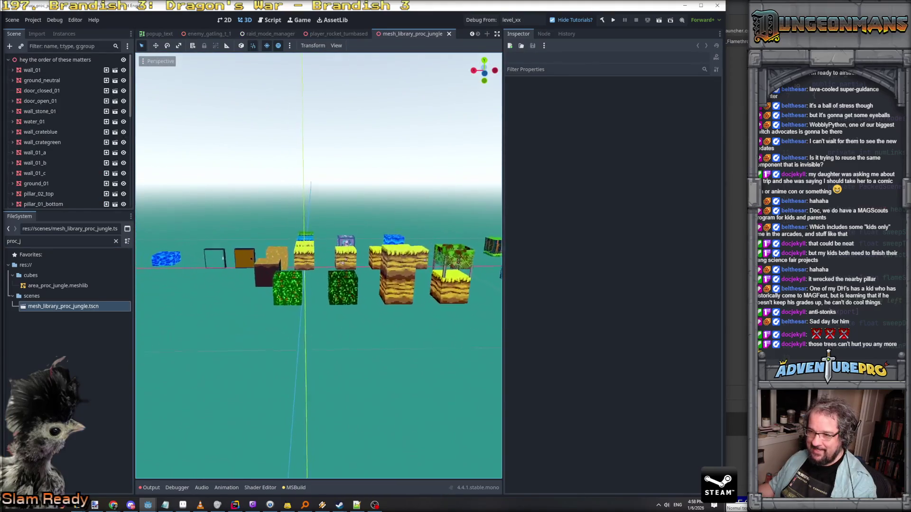
Step: Turn off collision layer 4 on canopy_02's StaticBody3D
left_click(305, 291)
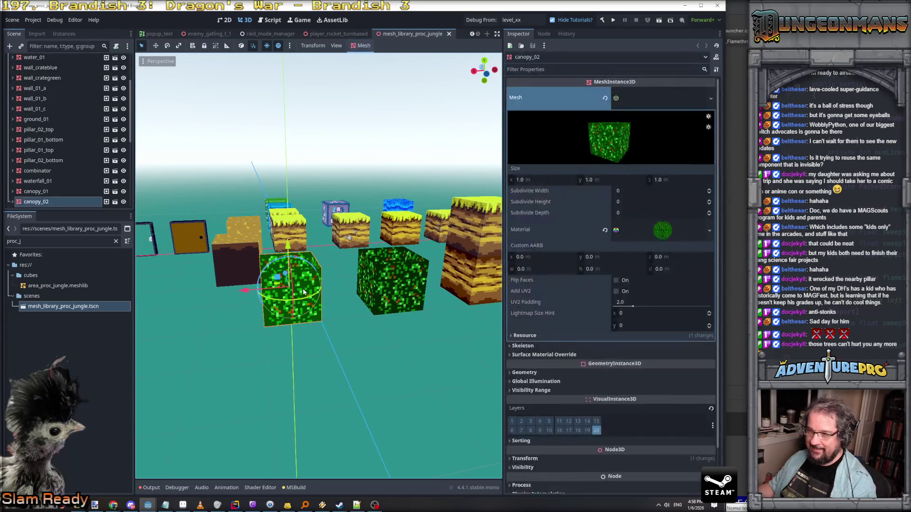
scroll(615, 273, "down", 2)
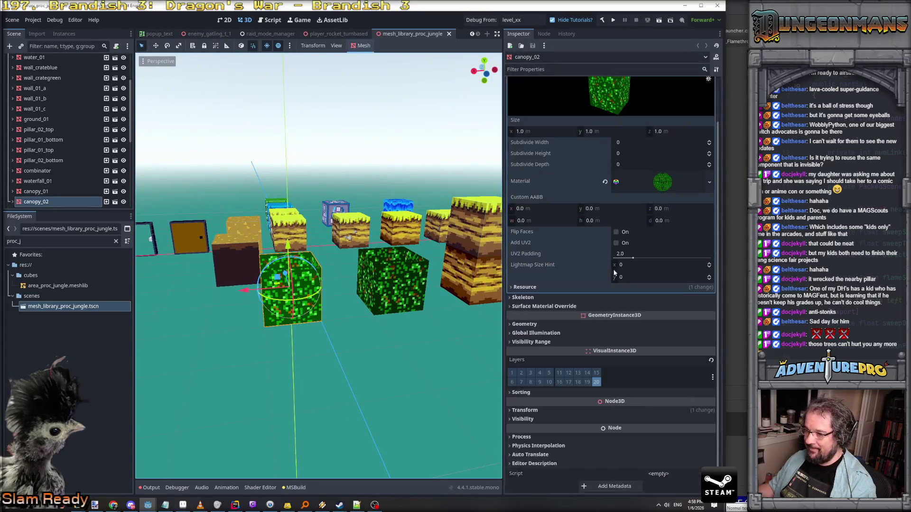
left_click(13, 202)
scroll(57, 142, "down", 3)
left_click(16, 136)
left_click(50, 146)
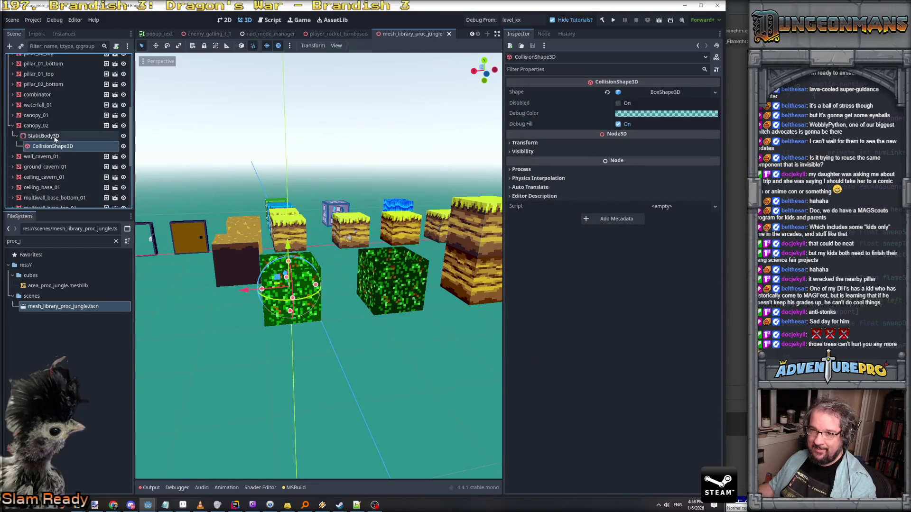
left_click(55, 137)
left_click(56, 146)
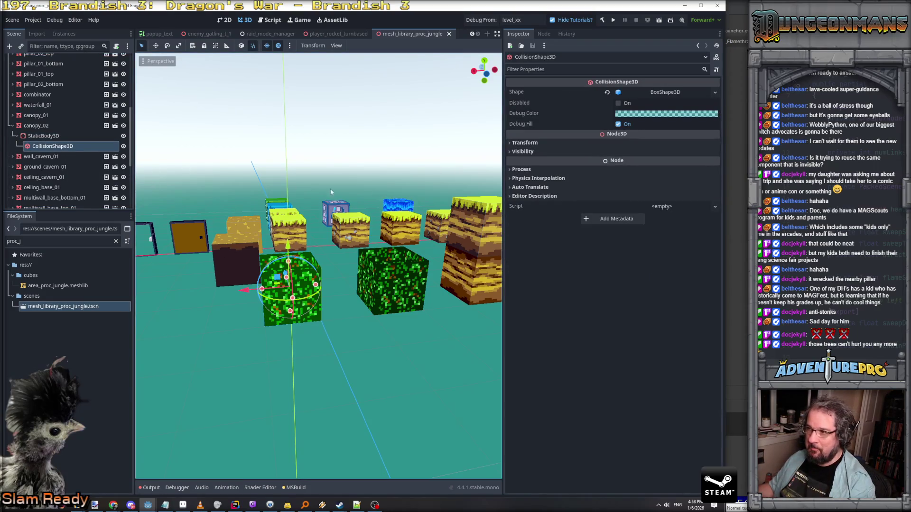
left_click(44, 135)
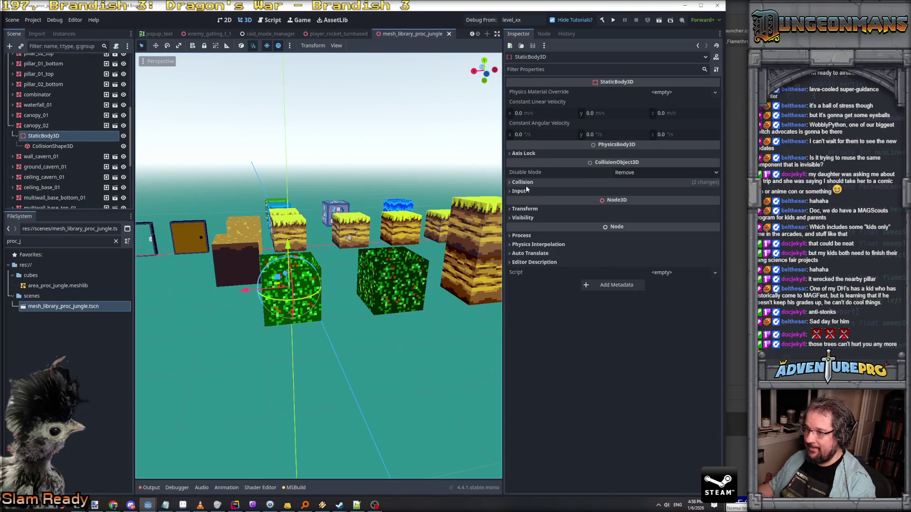
left_click(522, 182)
left_click(545, 204)
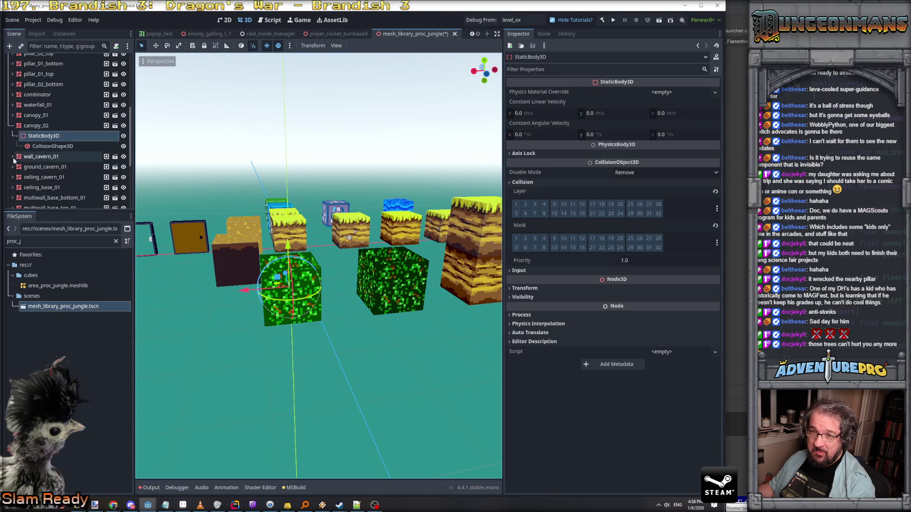
Step: Check canopy_01's StaticBody3D collision layers and save the scene
left_click(14, 116)
left_click(41, 125)
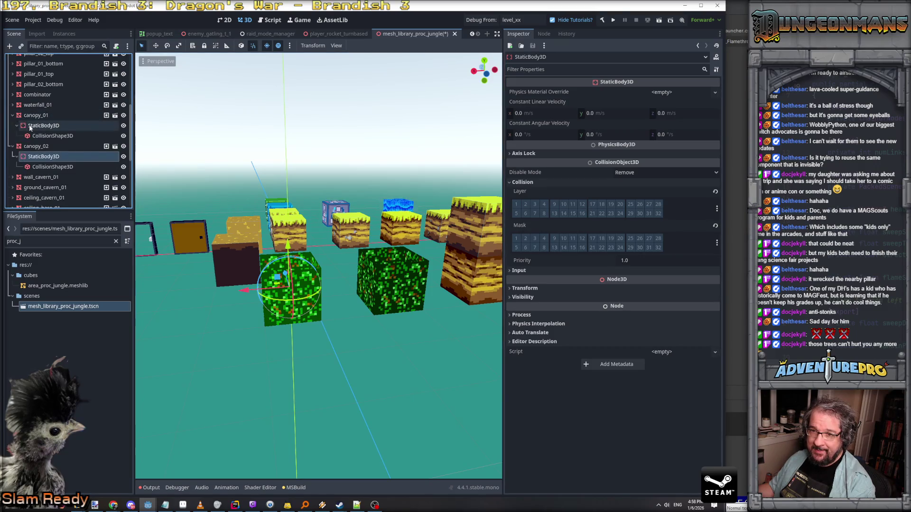
left_click(513, 183)
key("ctrl+s")
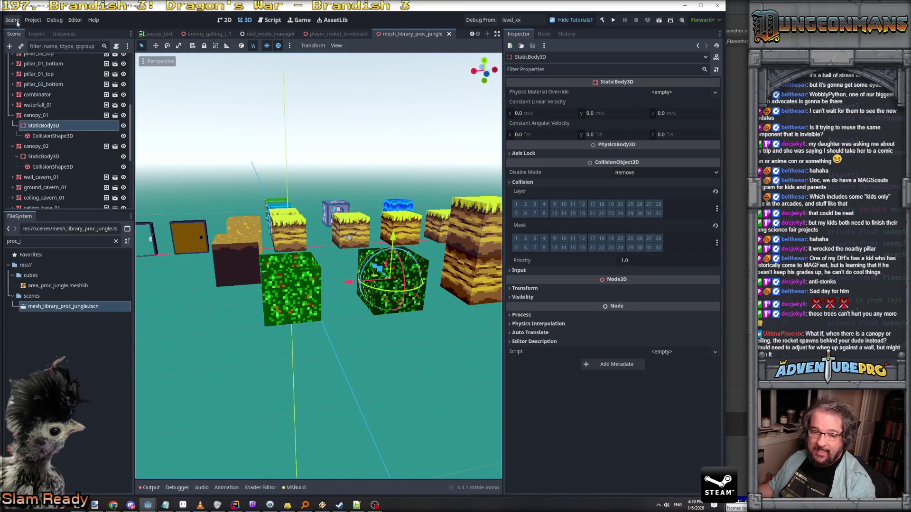
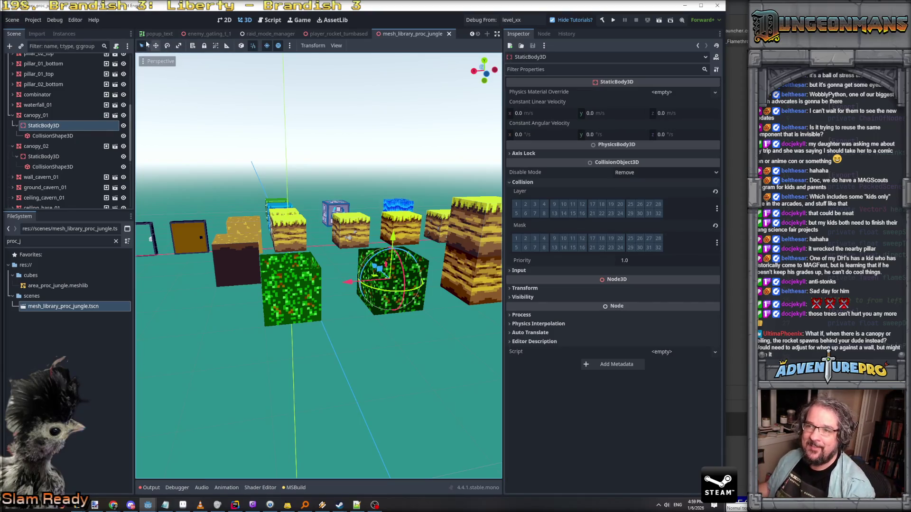
Step: Export the scene as a Mesh Library over res://cubes/area_proc_jungle.meshlib with Merge With Existing off, confirming overwrite
left_click(12, 20)
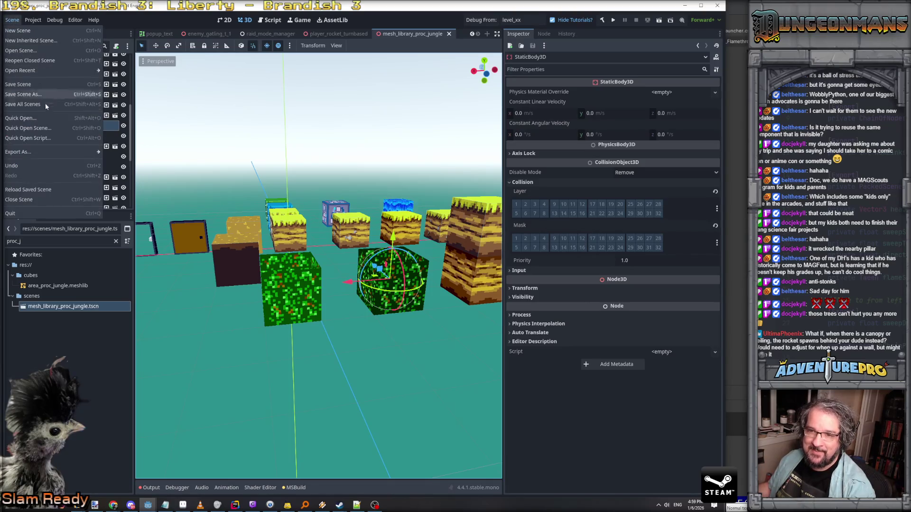
mouse_move(44, 152)
left_click(121, 152)
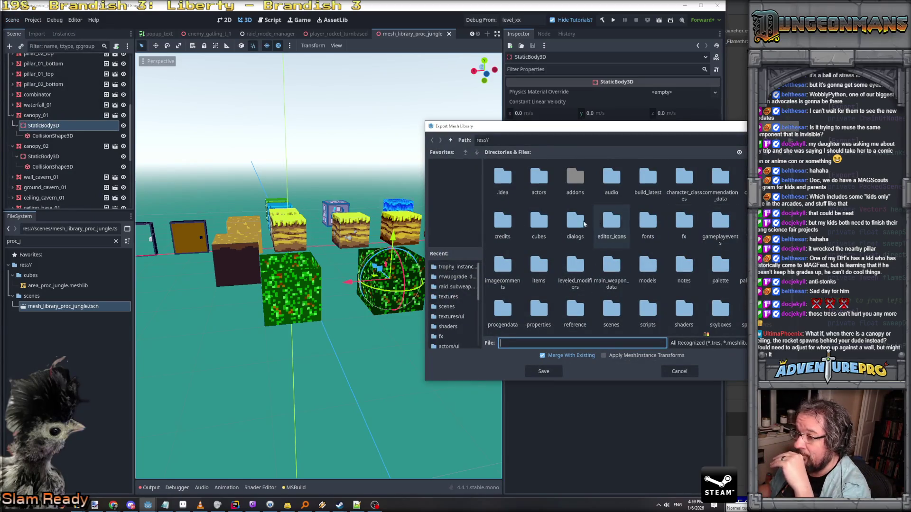
double_click(536, 225)
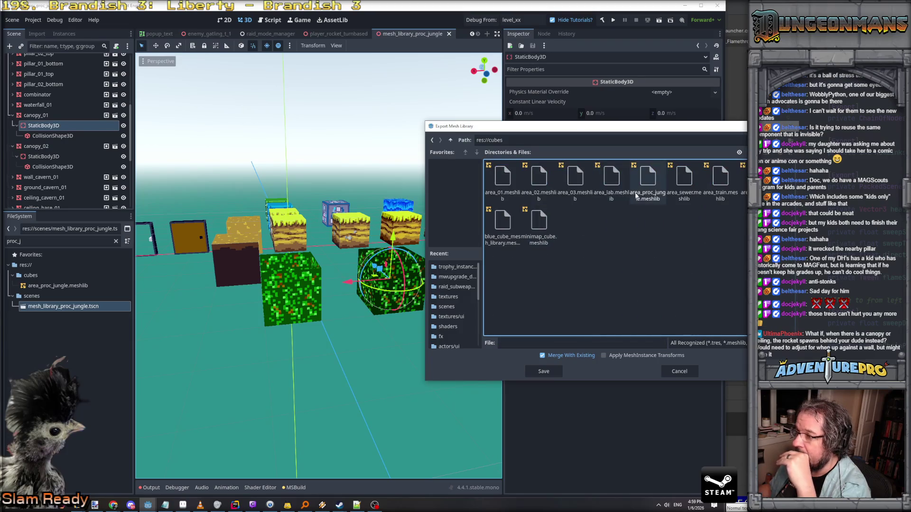
left_click(649, 184)
left_click(542, 355)
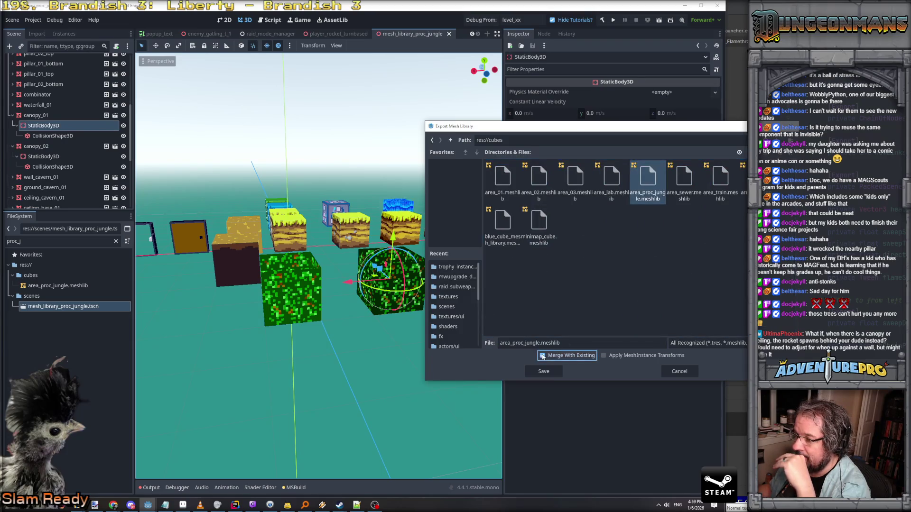
left_click(544, 373)
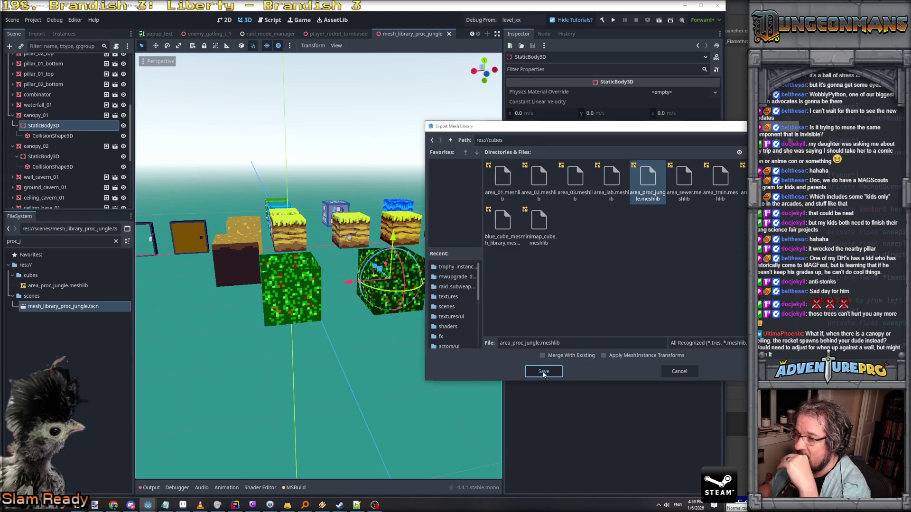
left_click(544, 373)
left_click(580, 270)
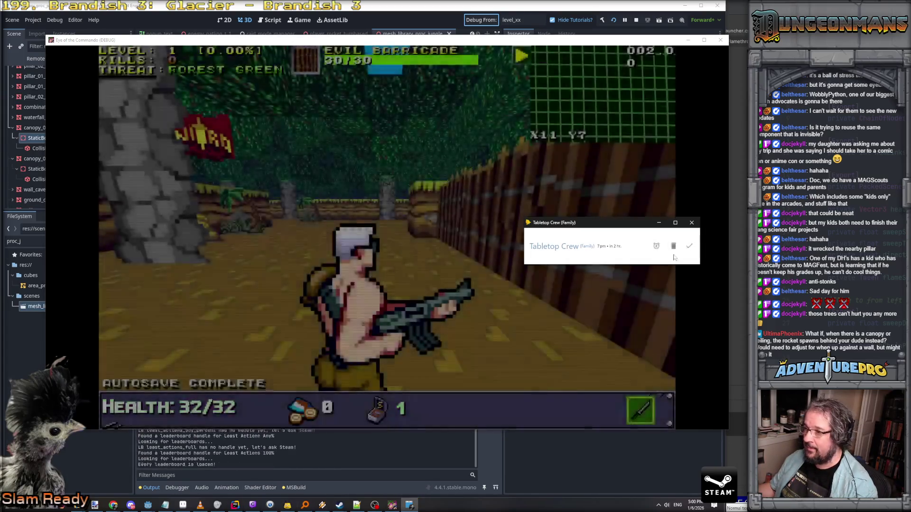
Step: Walk the commando out of the fenced corridor and along the dirt path toward the flag
key("w")
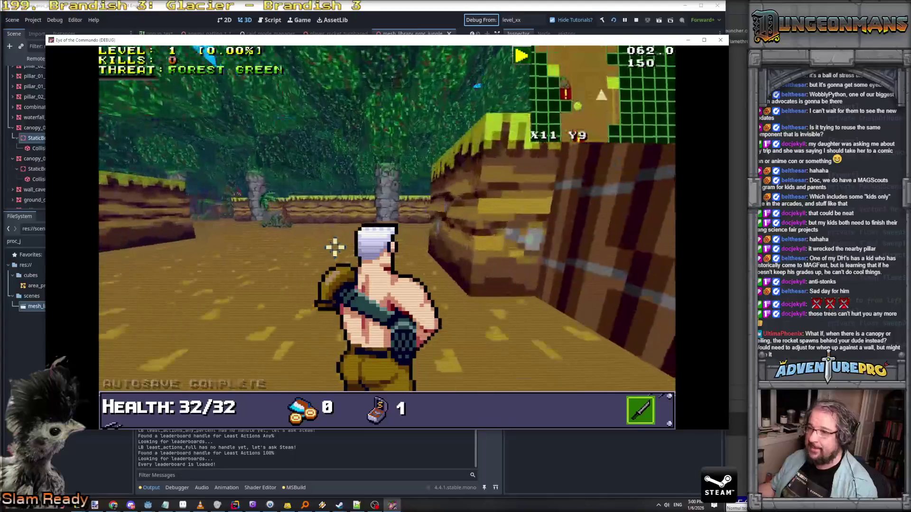
key("w")
key("d")
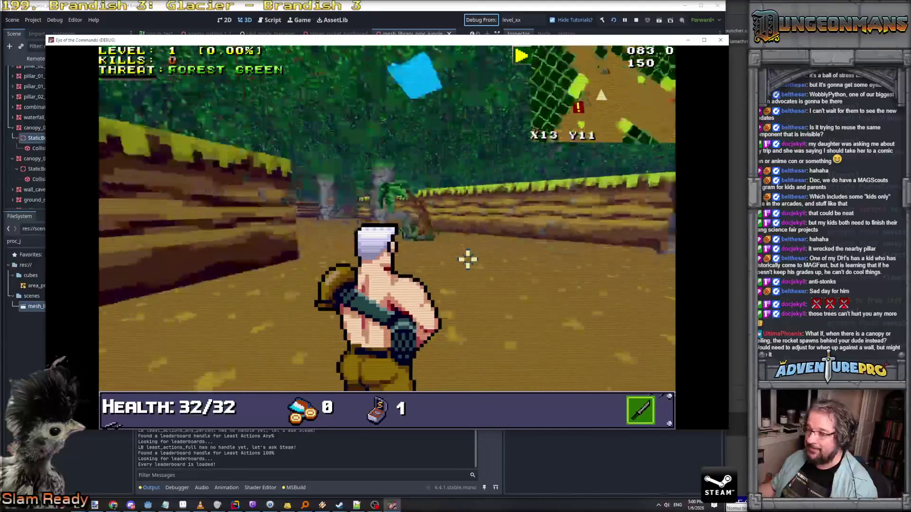
key("a")
key("a")
key("w")
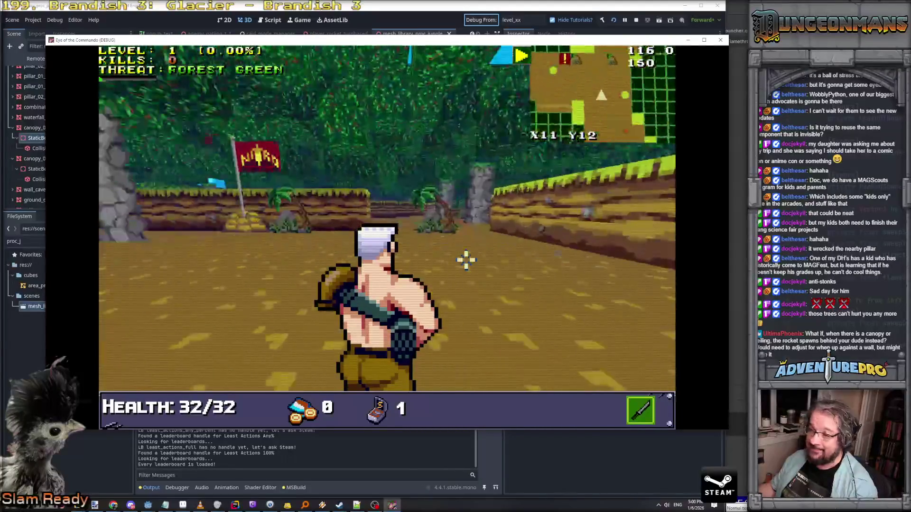
key("w")
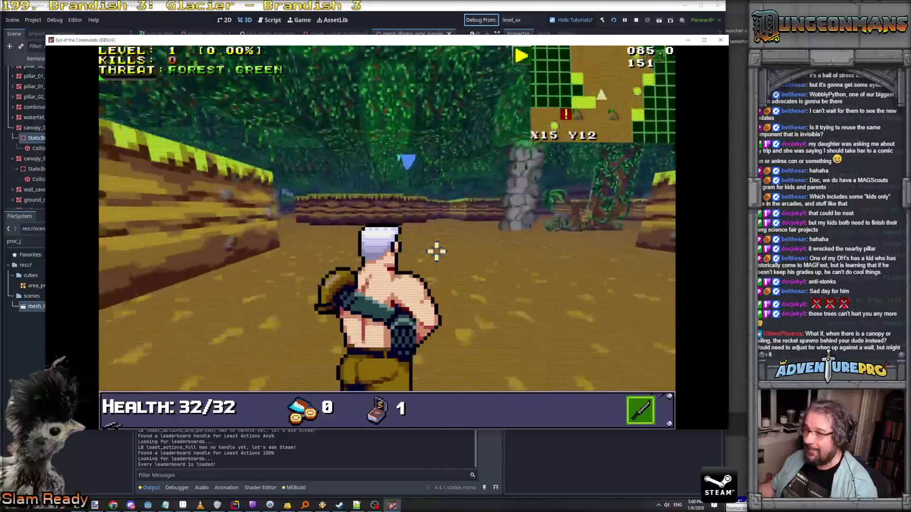
key("d")
key("w")
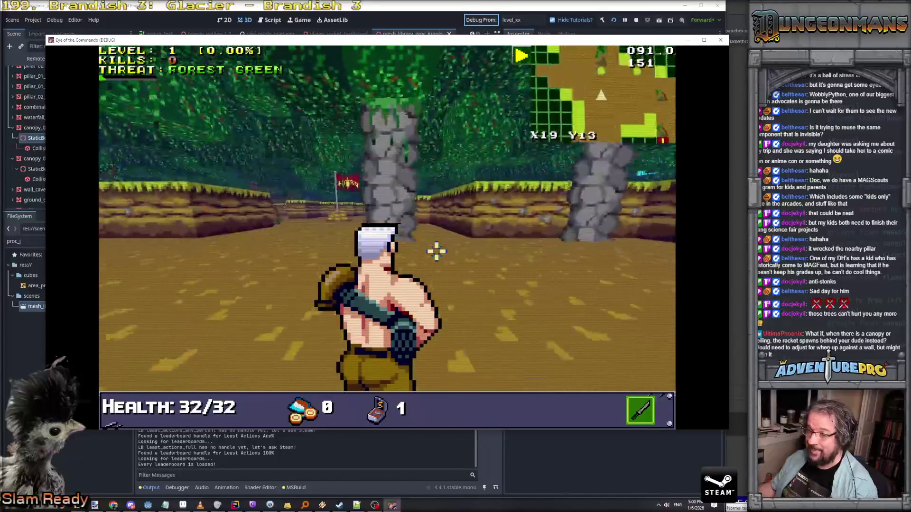
key("d")
key("w")
type("GIVETROPHY AIRSTRIK")
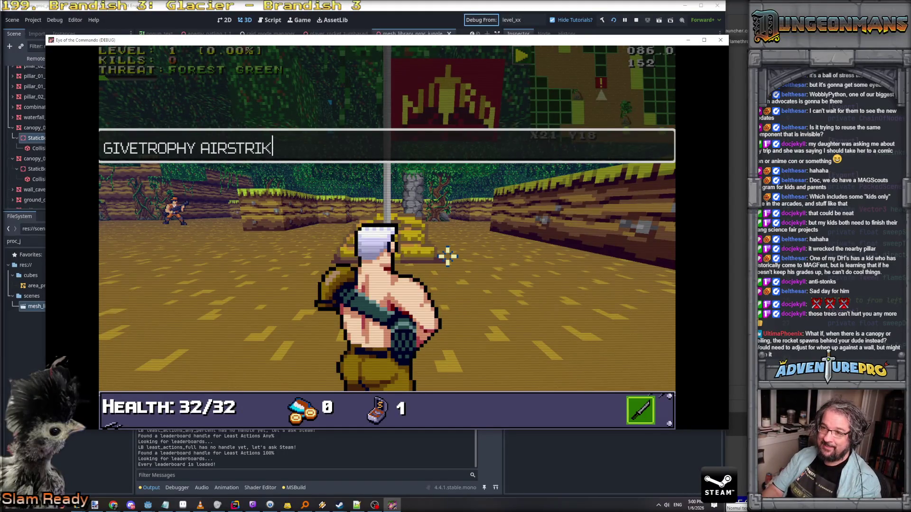
Step: Finish and run the GIVETROPHY AIRSTRIKE console command, then close the console and resume play
type("e")
key("Return")
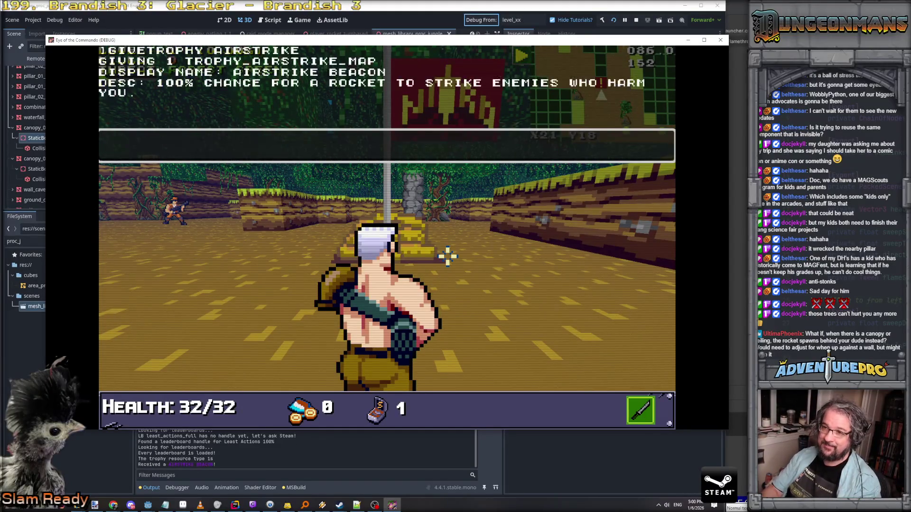
key("grave")
key("a")
key("w")
key("w")
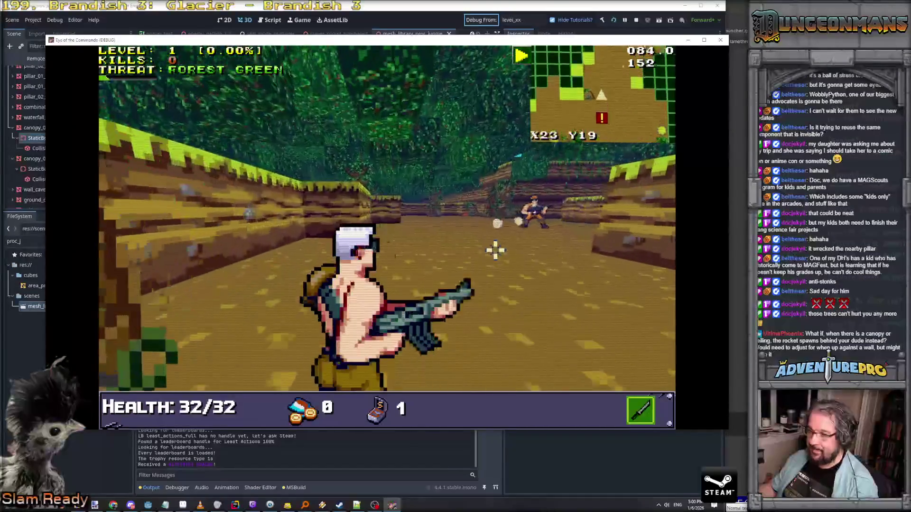
Step: Advance on the enemy ahead and shoot it until it dies
left_click(494, 248)
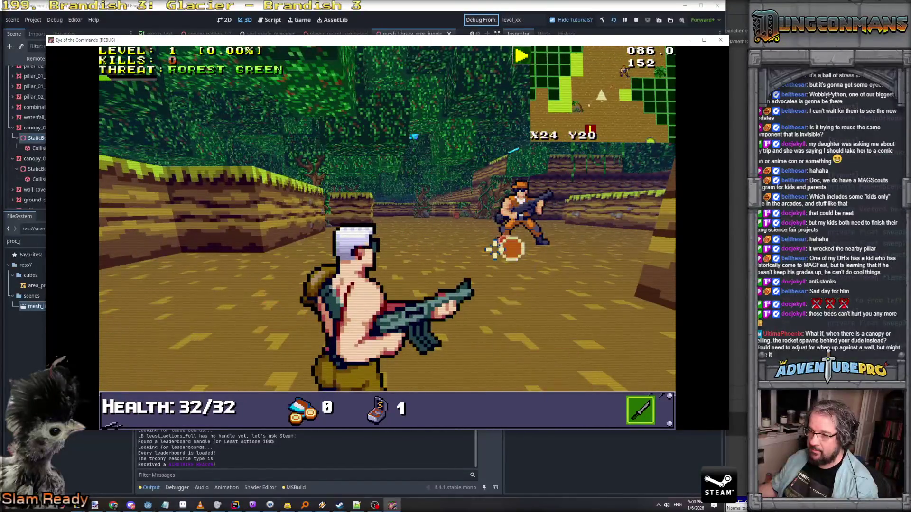
key("w")
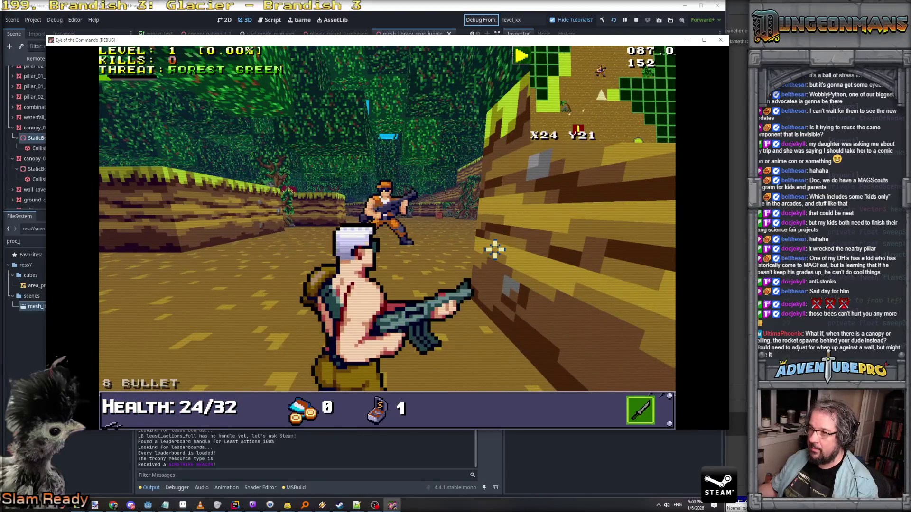
key("w")
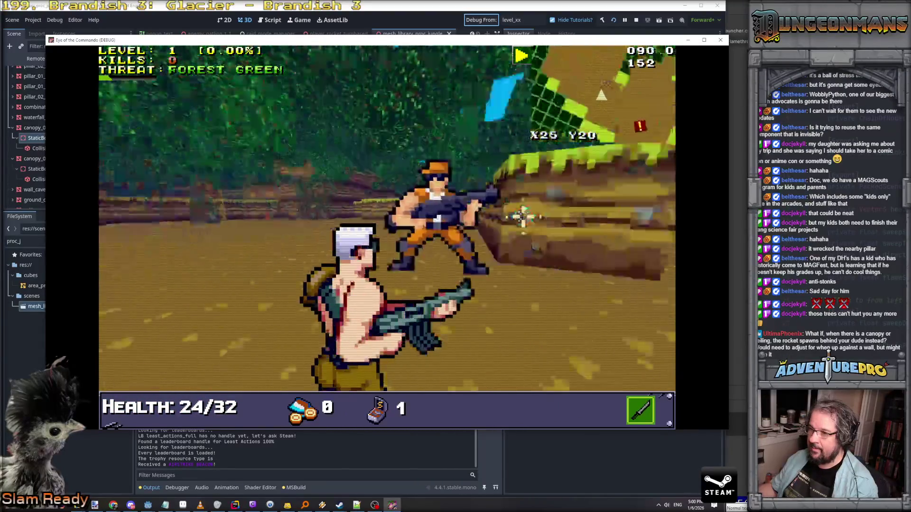
key("w")
left_click(524, 217)
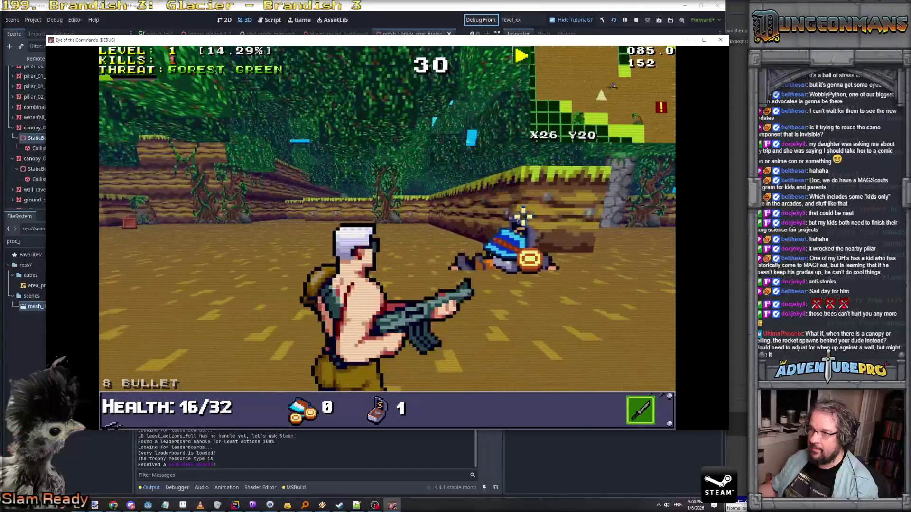
Step: Run the UNDYING console command to make the player undying
key("grave")
type("NG")
key("Return")
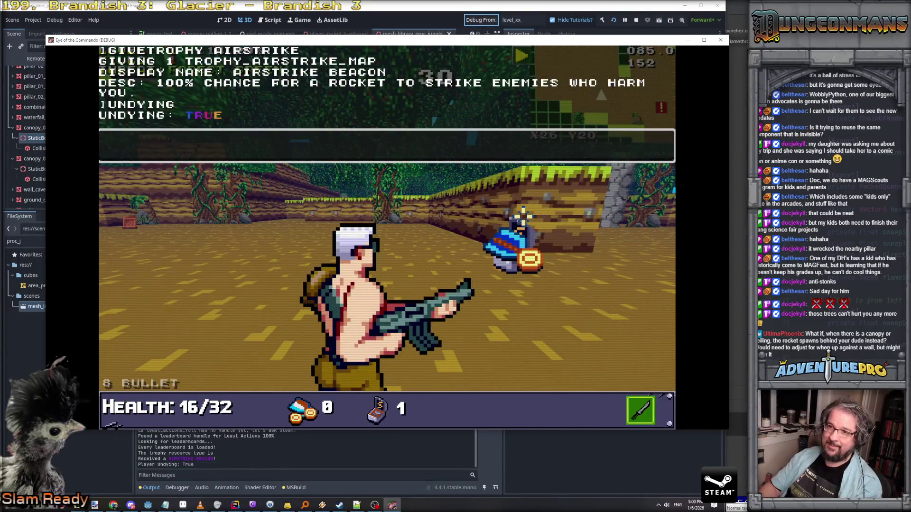
key("grave")
Step: Pick up the medal and dismiss the Freedom Medal notice
key("d")
key("d")
key("w")
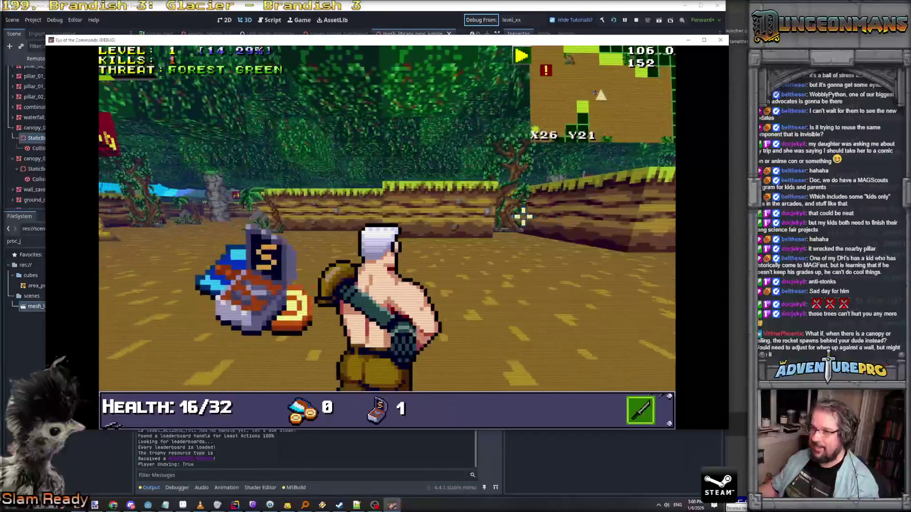
left_click(277, 190)
Step: Push down the corridor firing at enemies, then quit the game back to the editor with F8
key("w")
key("a")
key("w")
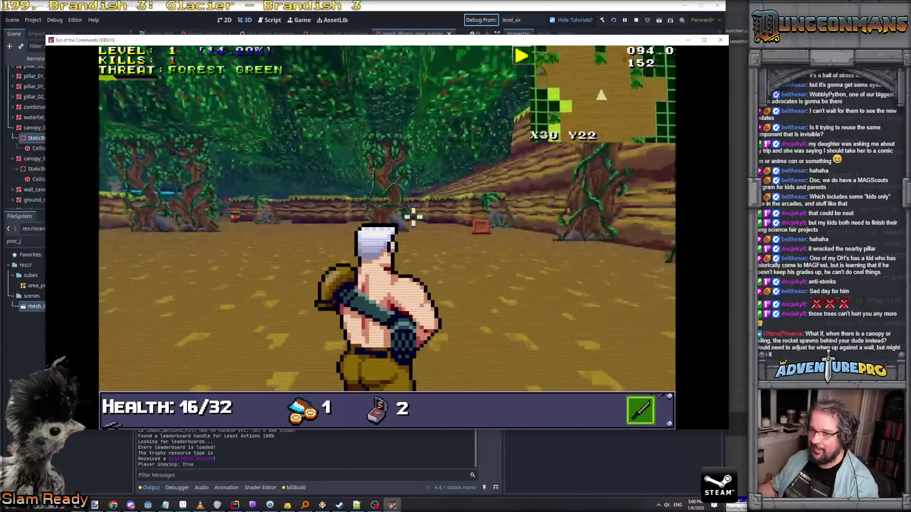
left_click(393, 206)
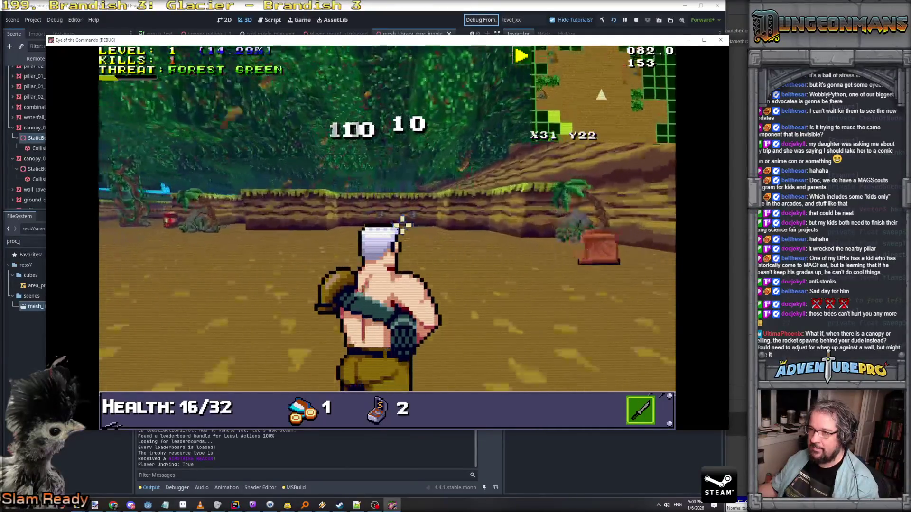
key("d")
key("d")
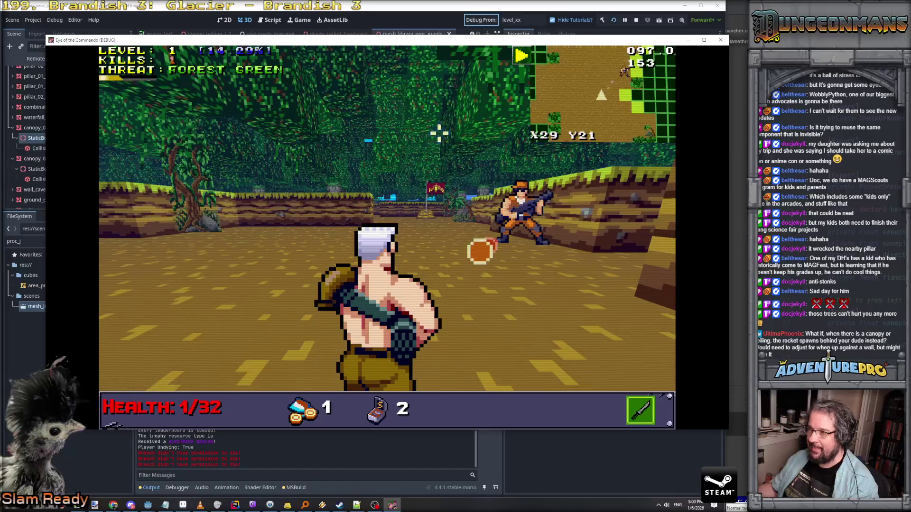
key("F8")
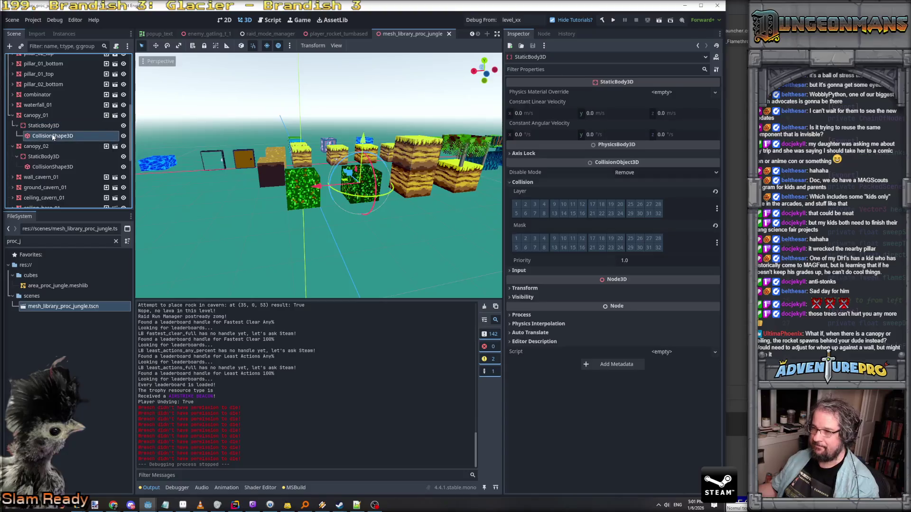
Step: Toggle the Physics Interpolation and Transform sections, then select canopy_01 and browse its properties
left_click(520, 179)
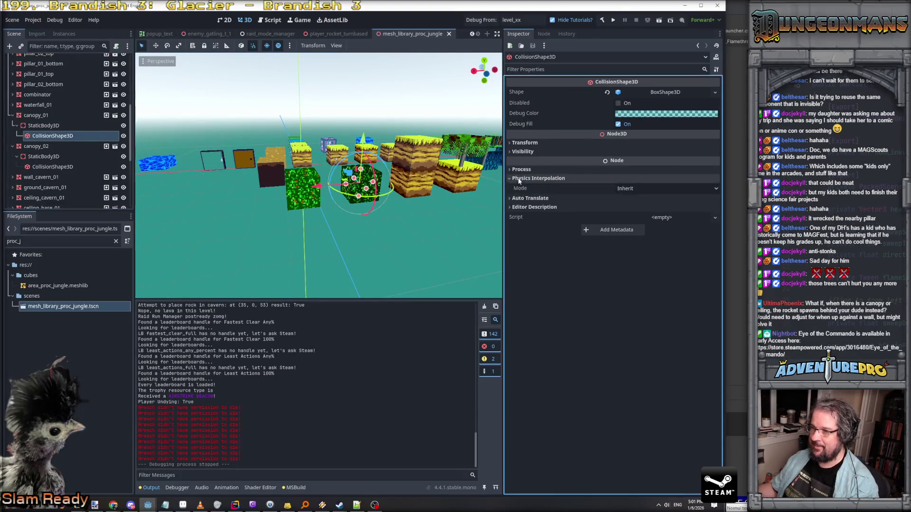
left_click(521, 178)
left_click(521, 144)
left_click(520, 143)
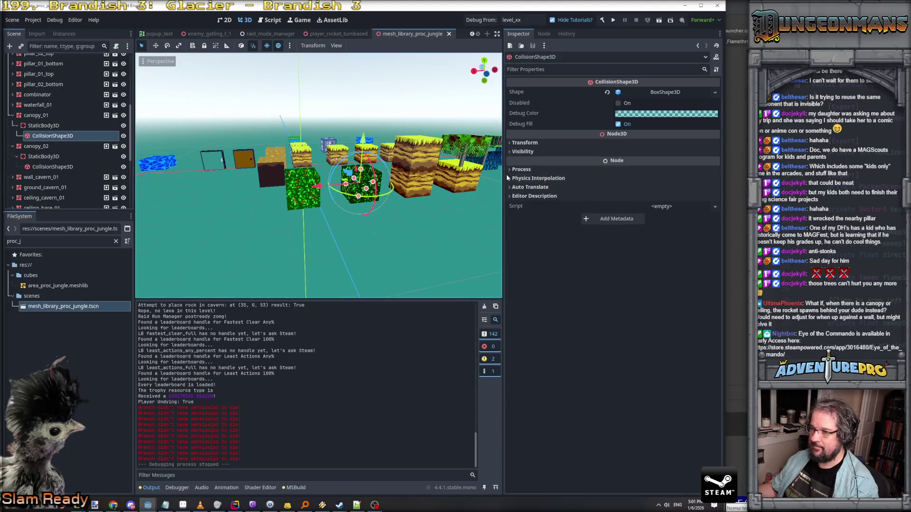
left_click(40, 117)
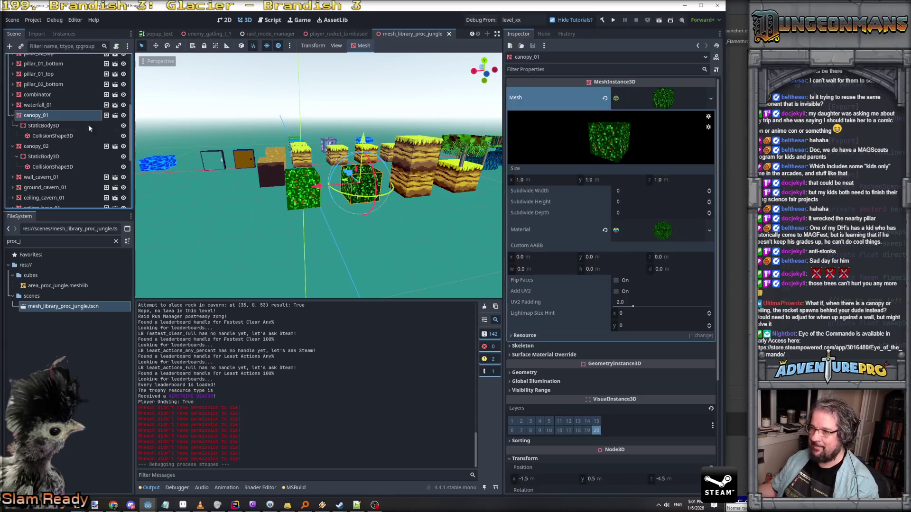
scroll(536, 318, "down", 3)
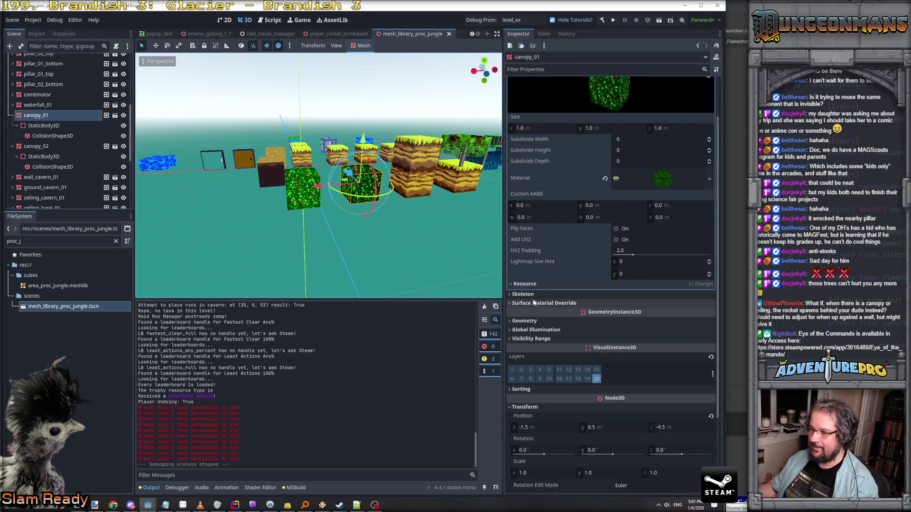
scroll(535, 318, "down", 3)
scroll(534, 307, "up", 4)
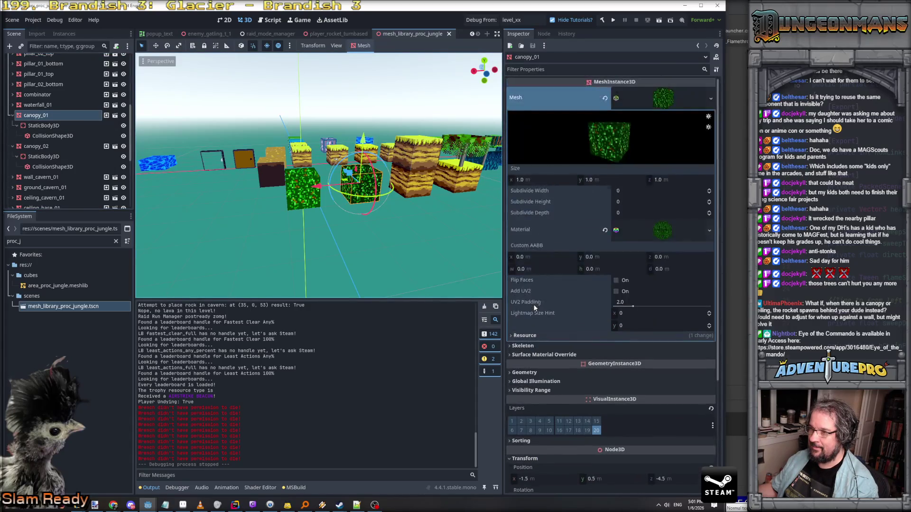
Step: Filter canopy_01's properties by 'coll' and 'phys', expanding Geometry, Physics Interpolation and Process
left_click(558, 70)
type("coll")
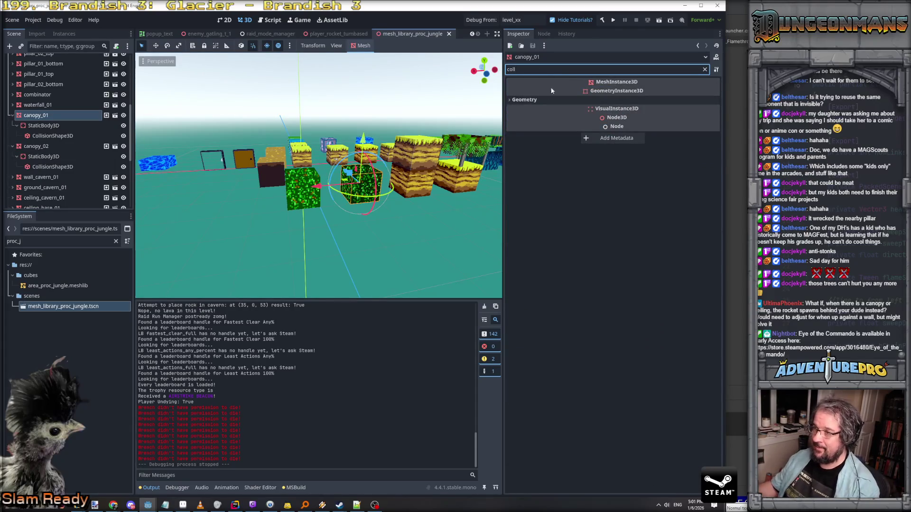
left_click(525, 100)
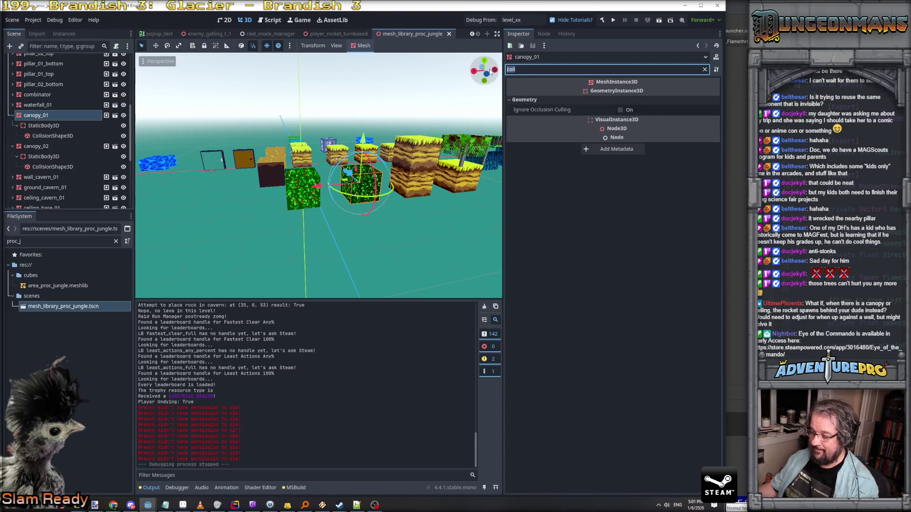
type("phys")
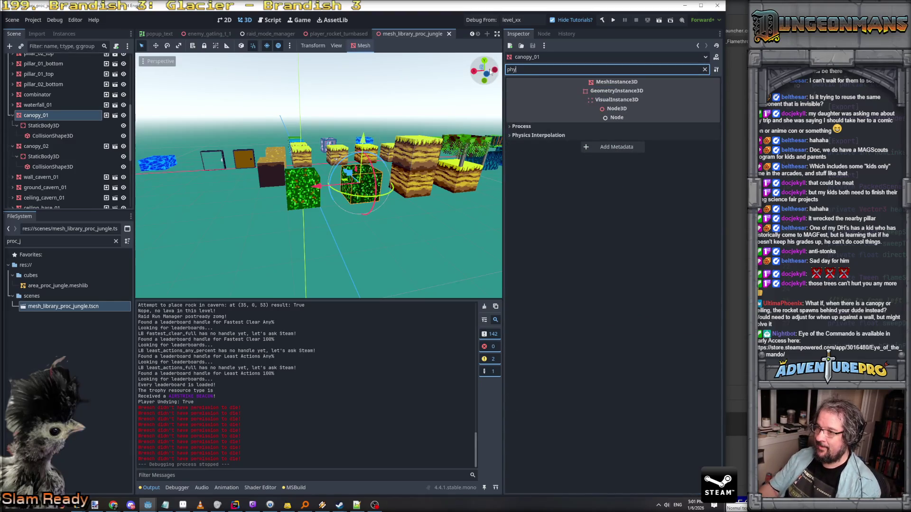
left_click(522, 135)
left_click(522, 126)
Step: Clear the Inspector filter and select canopy_01's StaticBody3D collision body
left_click(524, 69)
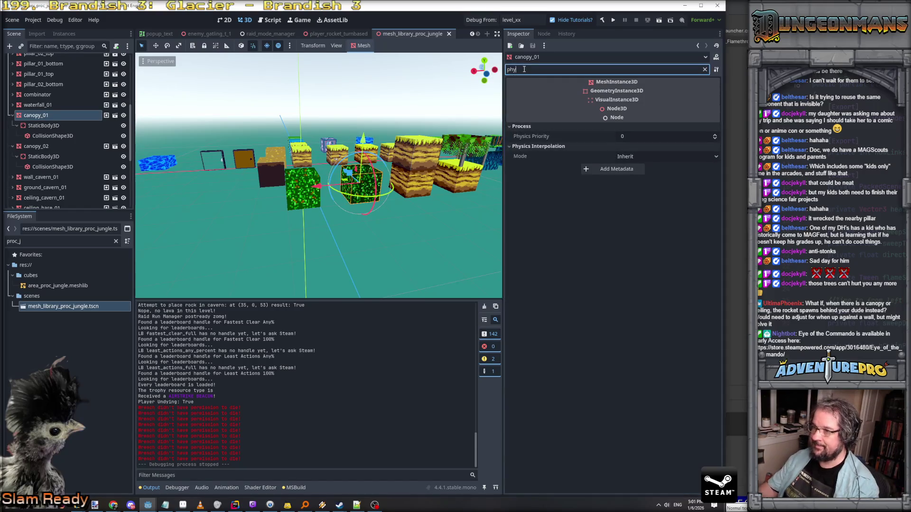
key("BackSpace")
key("BackSpace")
key("BackSpace")
scroll(591, 188, "down", 5)
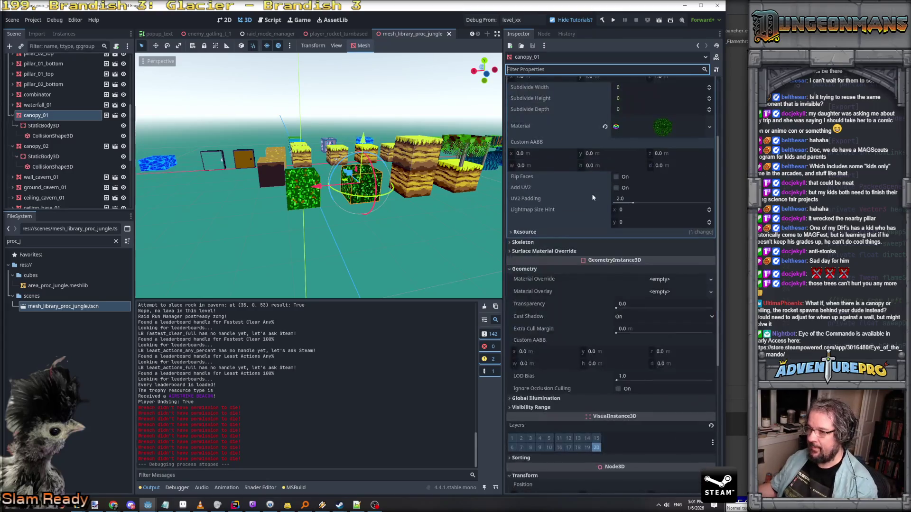
left_click(46, 126)
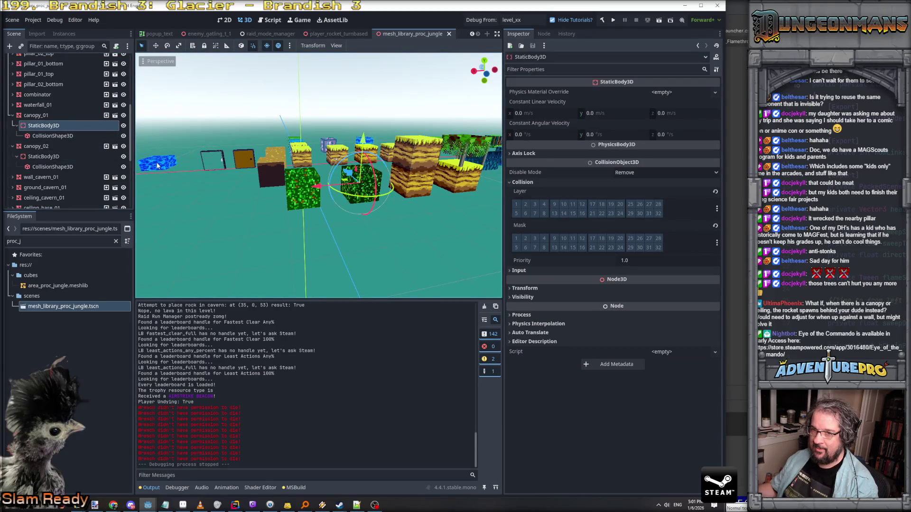
Step: Delete the StaticBody3D collision bodies from canopy_01 and canopy_02
left_click(465, 153)
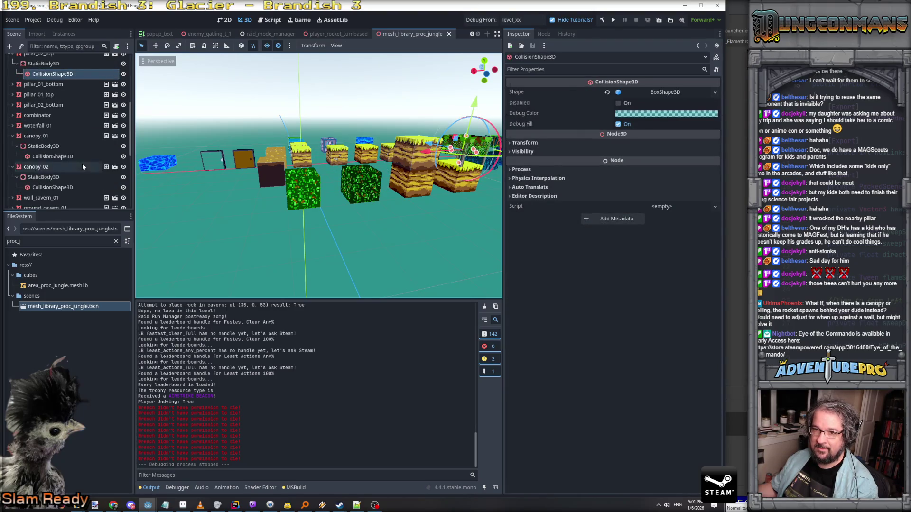
left_click(40, 147)
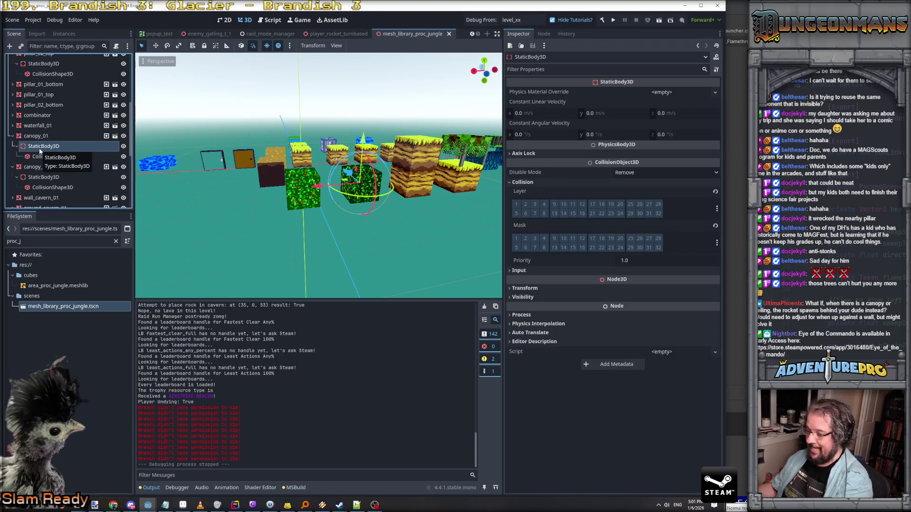
key("Delete")
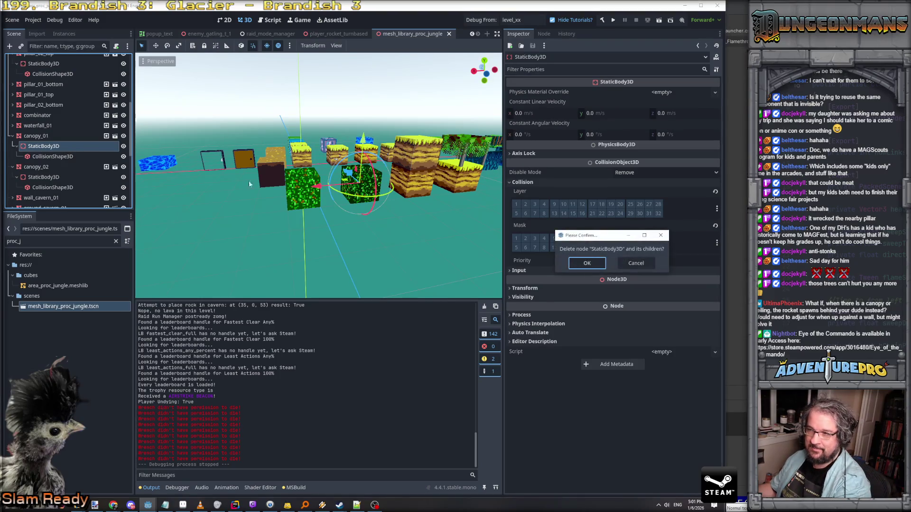
left_click(588, 264)
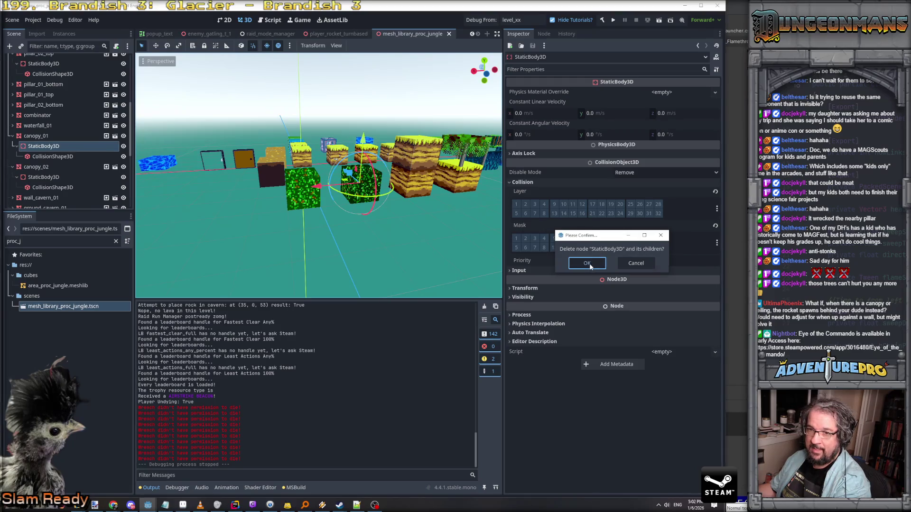
left_click(49, 158)
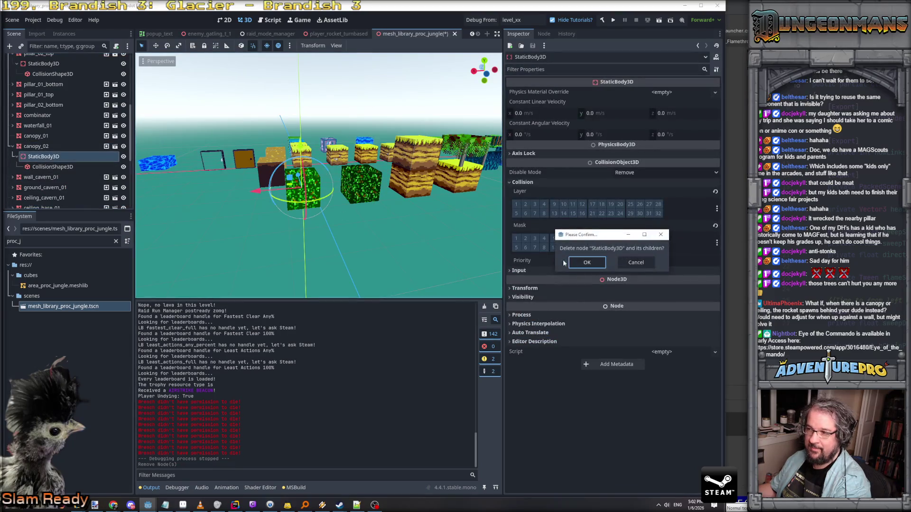
left_click(583, 263)
Step: Save the scene and re-export it as a Mesh Library over area_proc_jungle.meshlib, confirming overwrite
key("ctrl+s")
left_click(14, 21)
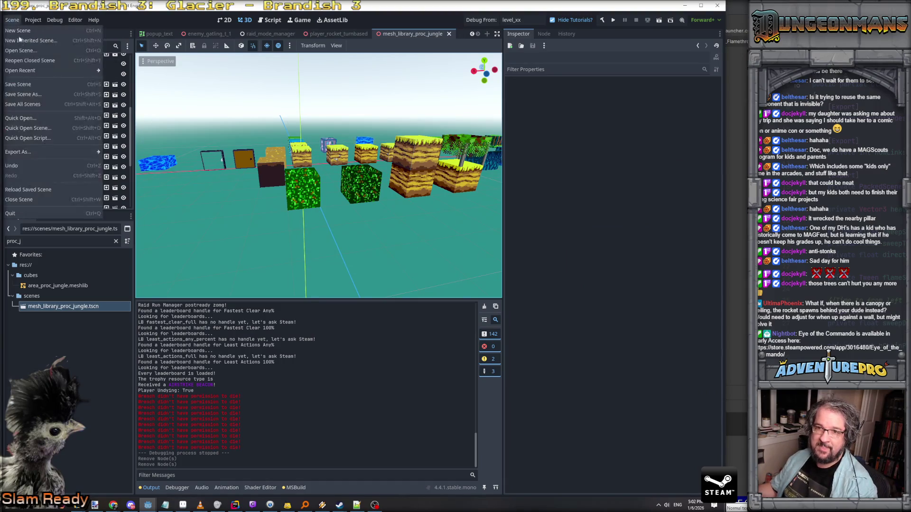
mouse_move(47, 152)
left_click(109, 152)
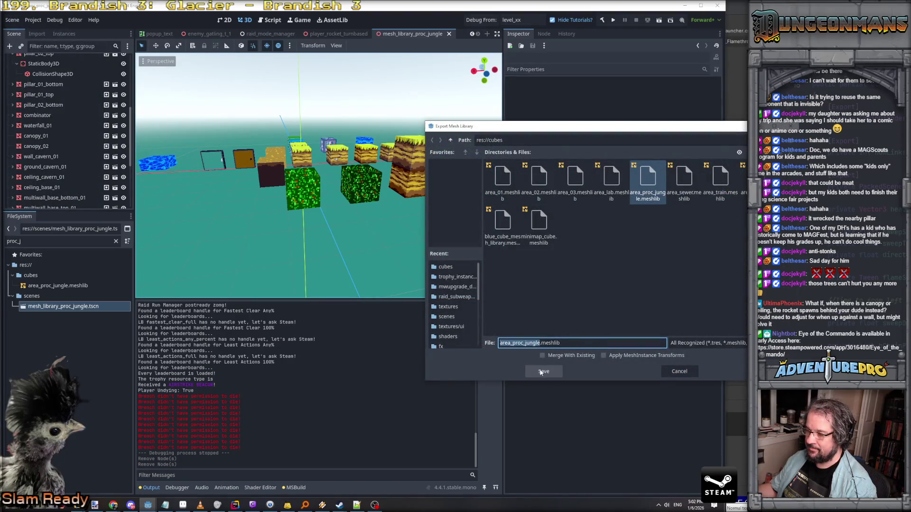
left_click(541, 372)
left_click(583, 267)
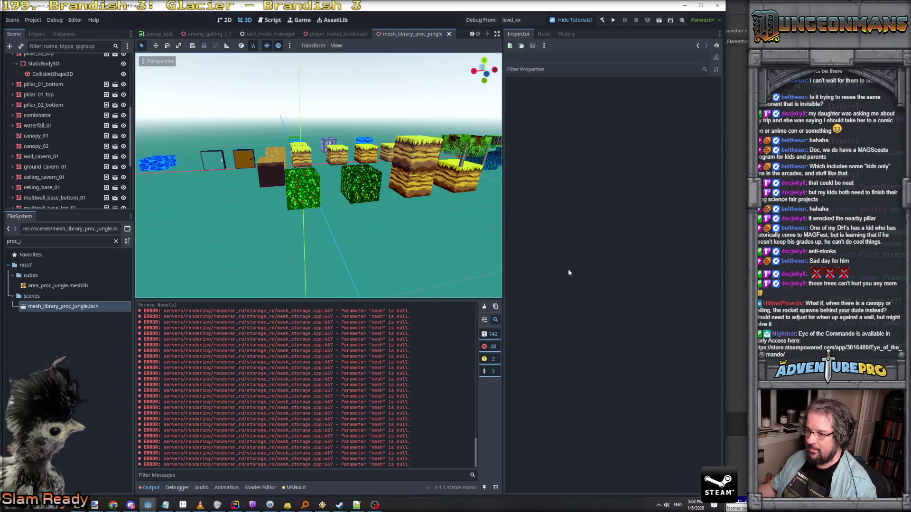
scroll(387, 262, "down", 10)
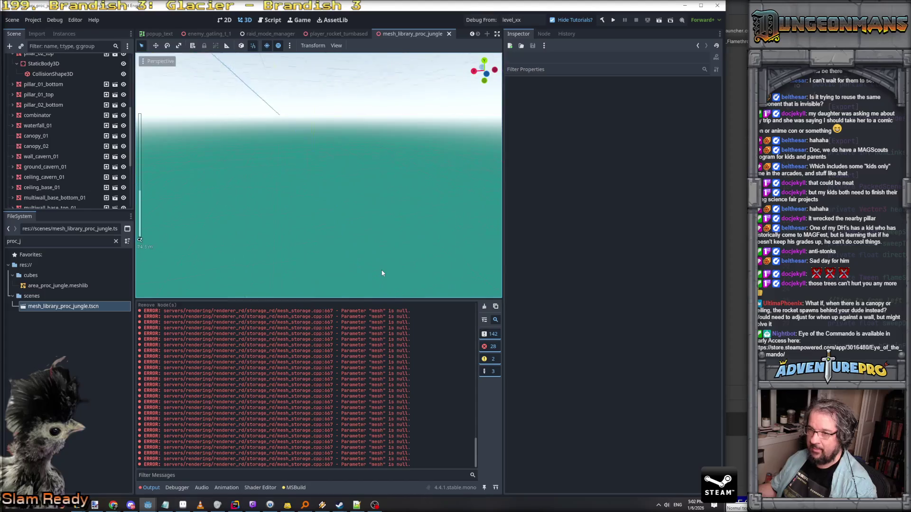
scroll(383, 273, "up", 5)
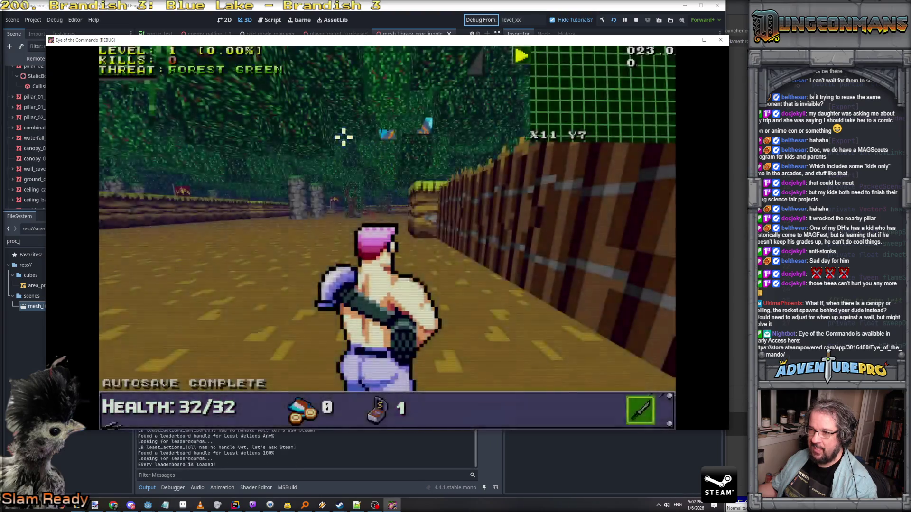
Step: Walk forward through the jungle and shoot the first approaching enemy repeatedly
left_click(277, 127)
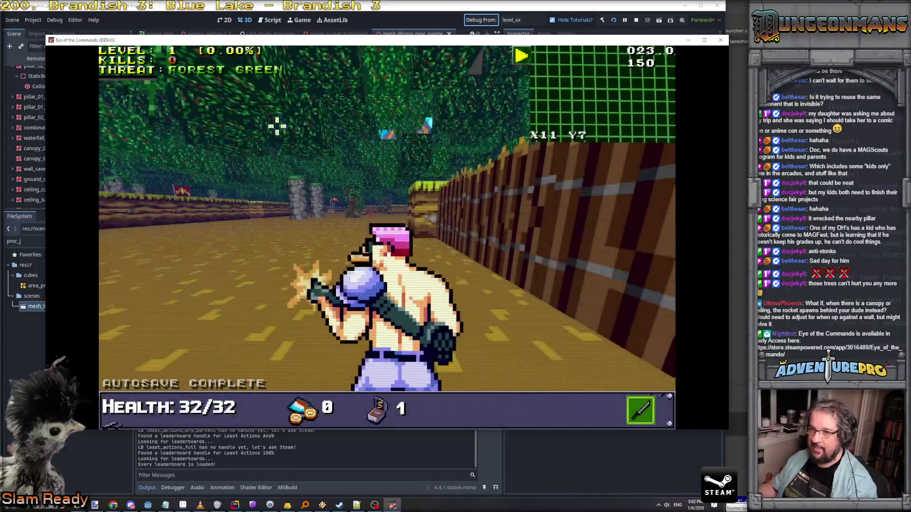
key("w")
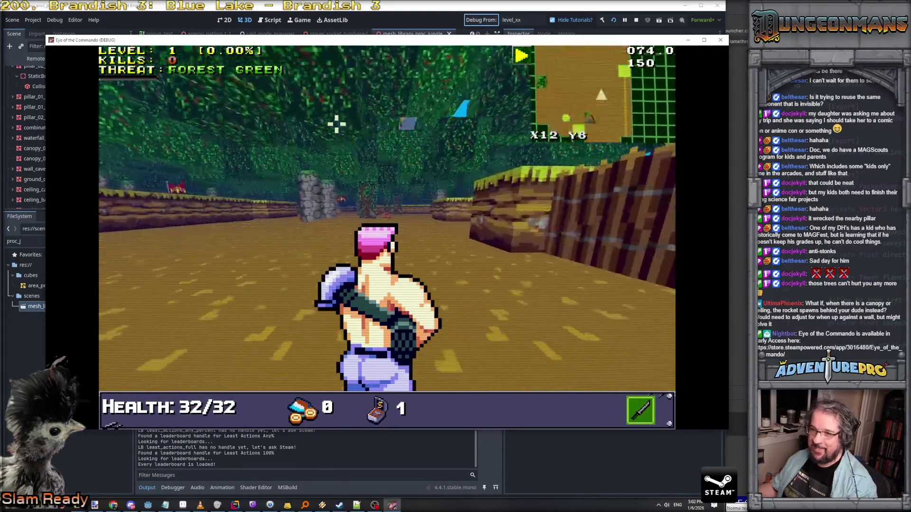
key("w")
left_click(423, 220)
left_click(409, 234)
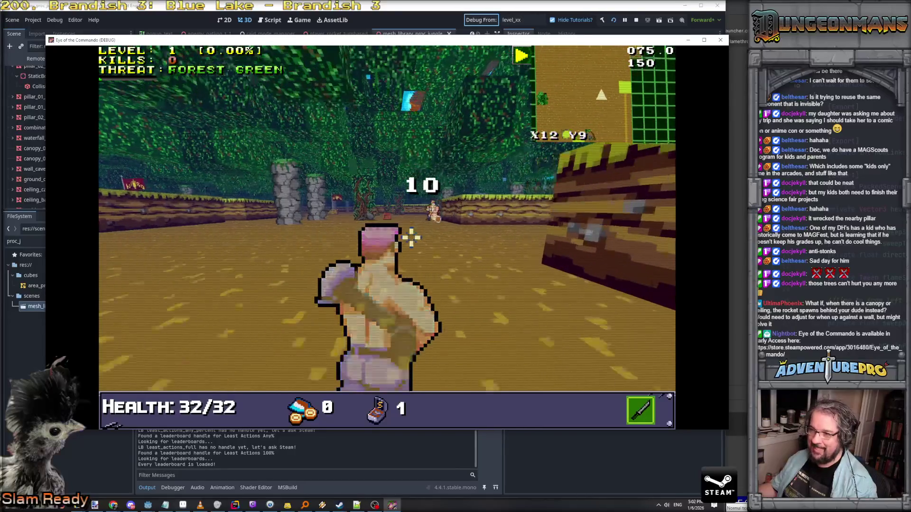
Step: Fire at the advancing enemy, then enable undying mode with the 'undying' console command
left_click(418, 148)
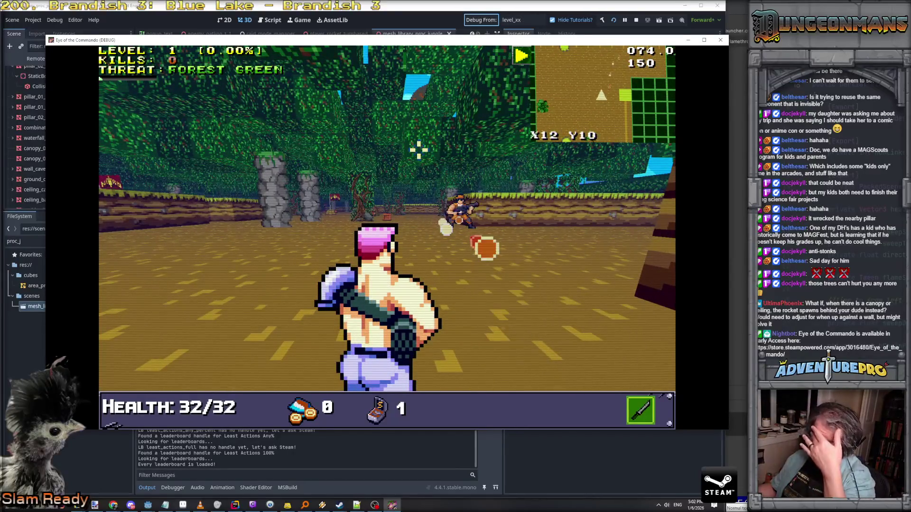
key("grave")
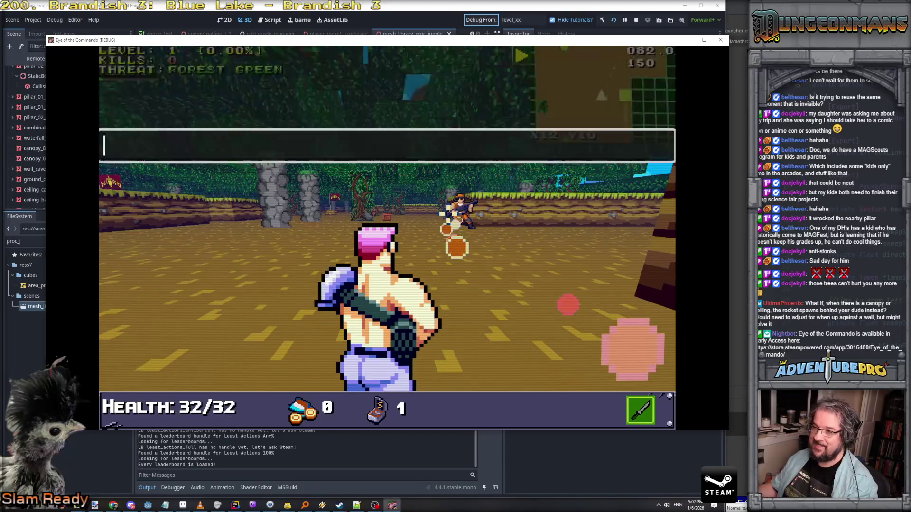
type("undying")
key("Return")
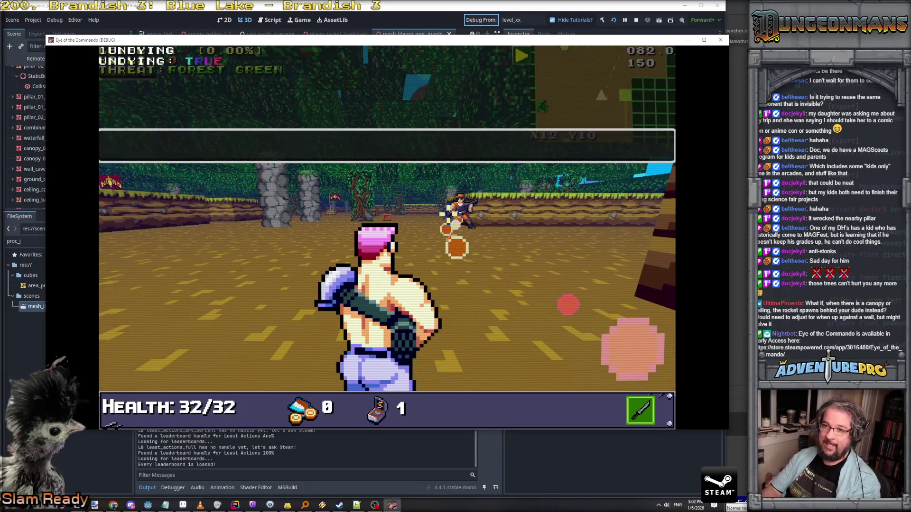
Step: Grant the AIRSTRIKE trophy via the console, then close it and advance into the clearing
key("grave")
key("grave")
type("troptrike")
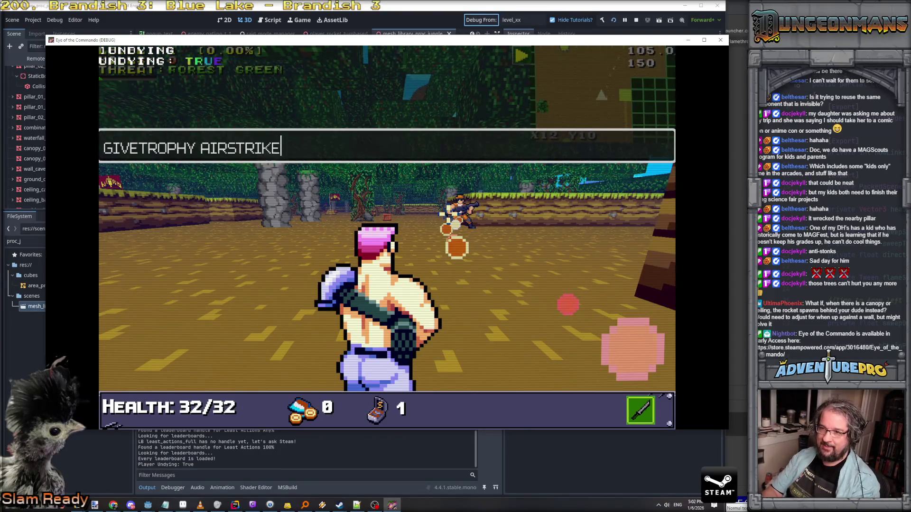
key("Return")
key("grave")
key("w")
key("w")
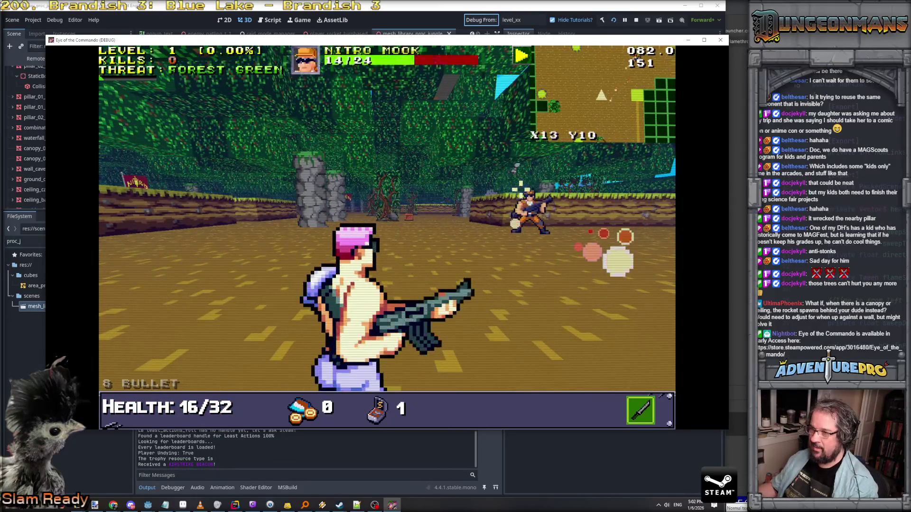
Step: Turn toward the enemies, advance through the forest to the beacon, and dismiss the Freedom Medal popup
key("Up")
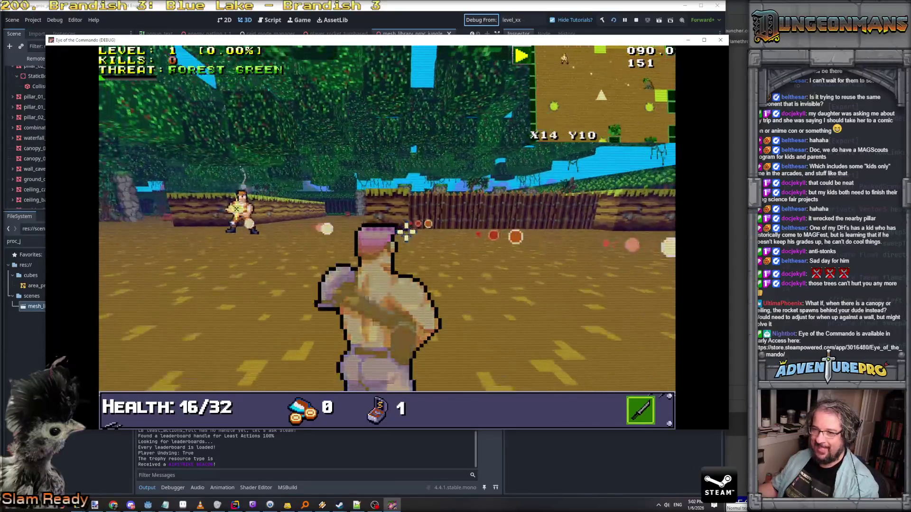
key("Right")
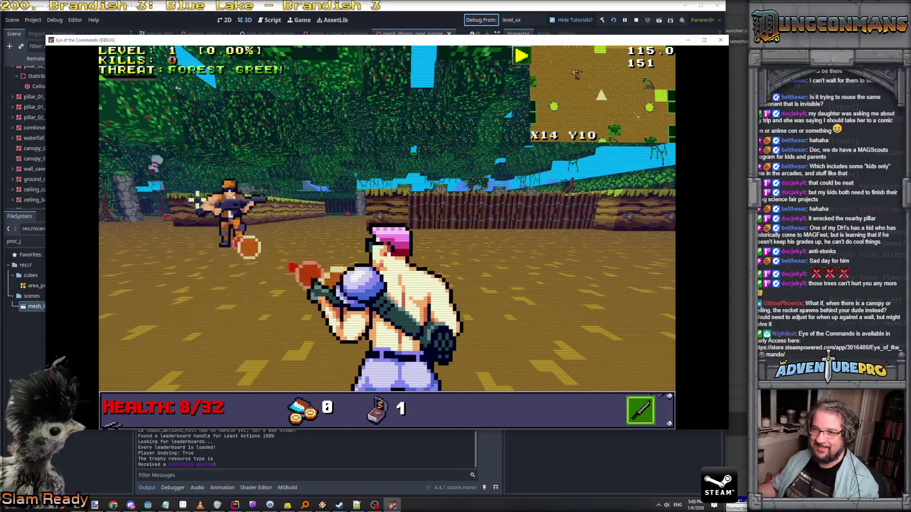
key("Right")
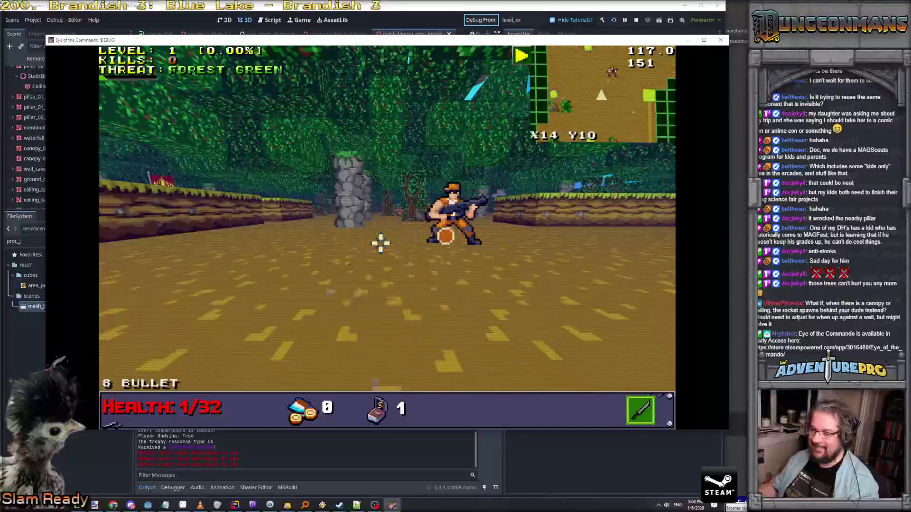
key("Left")
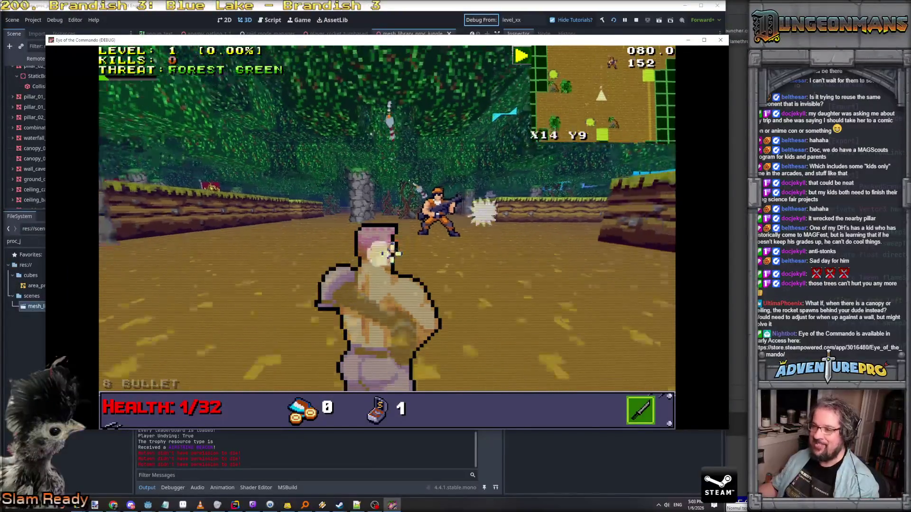
key("Up")
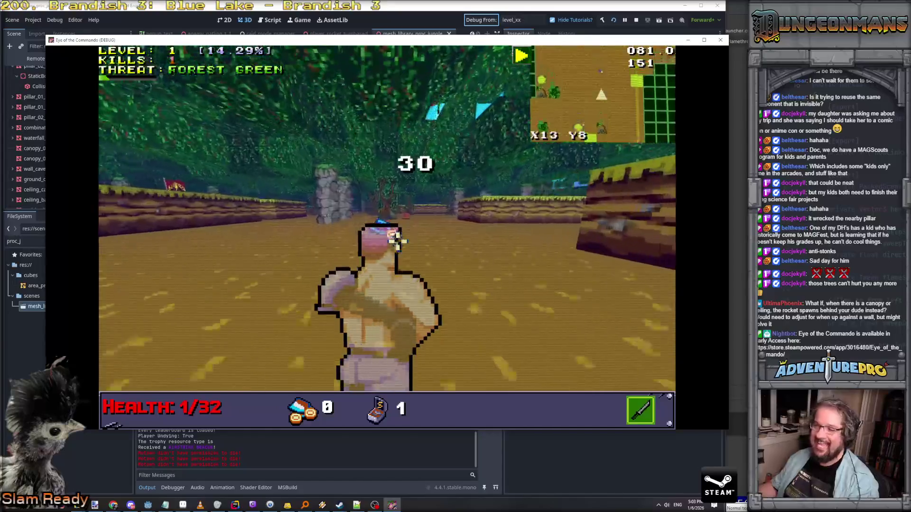
left_click(270, 187)
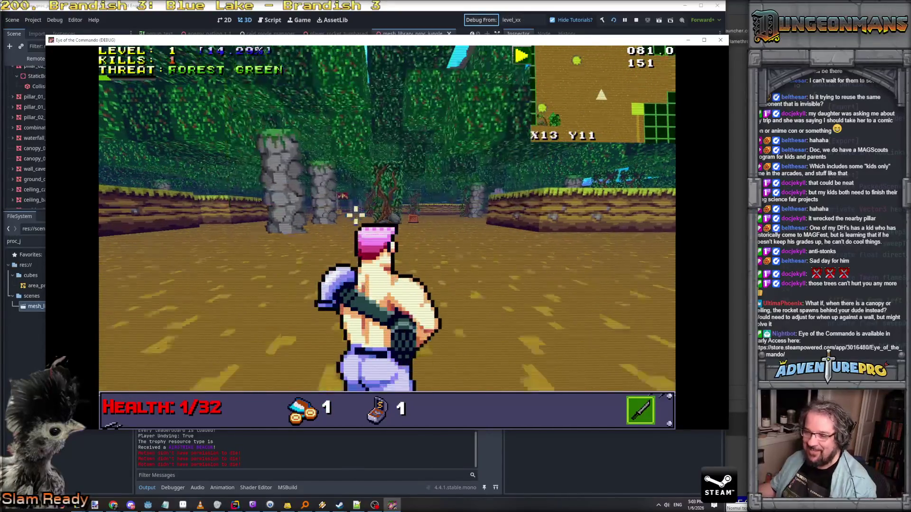
Step: Pick up the supply crate and move through the flag clearing to grab the Battle Chicken pickup
key("Up")
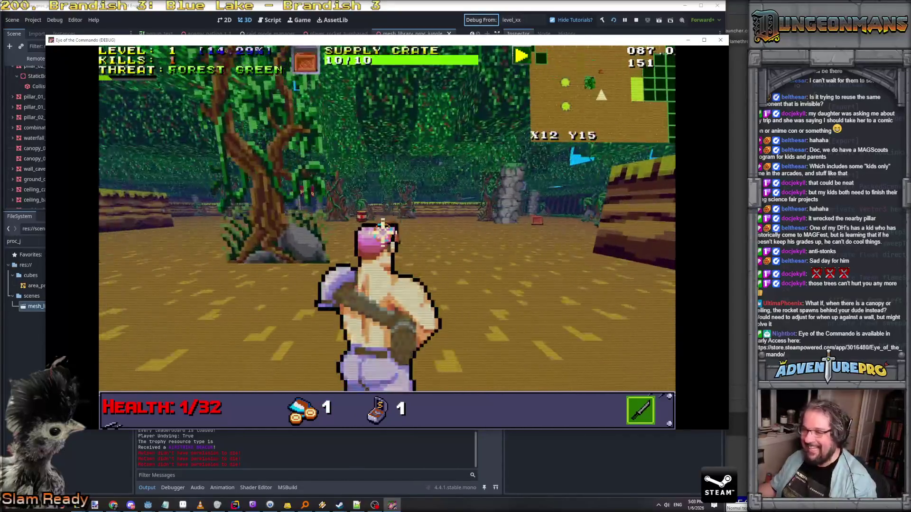
key("Up")
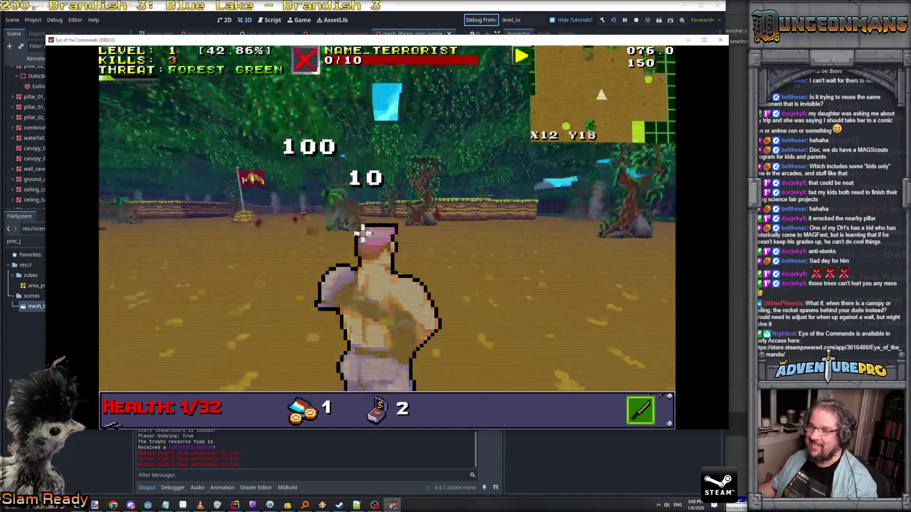
key("Up")
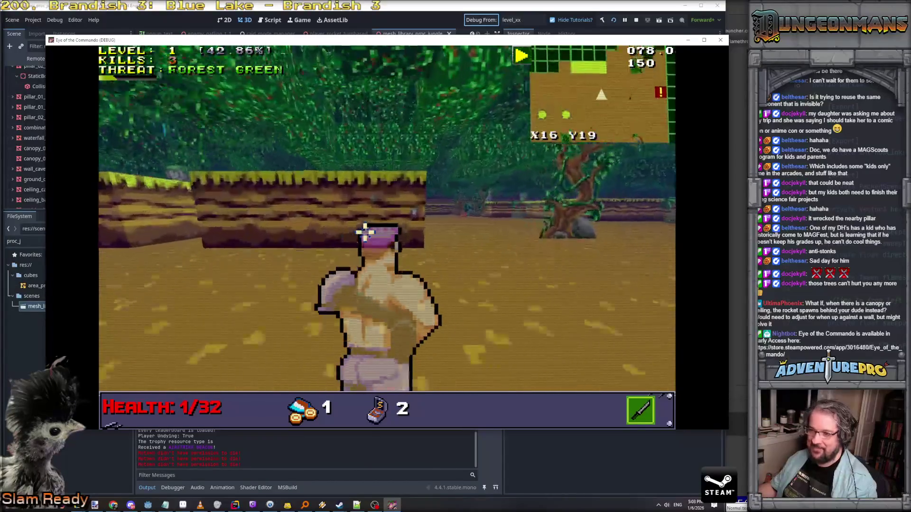
key("Up")
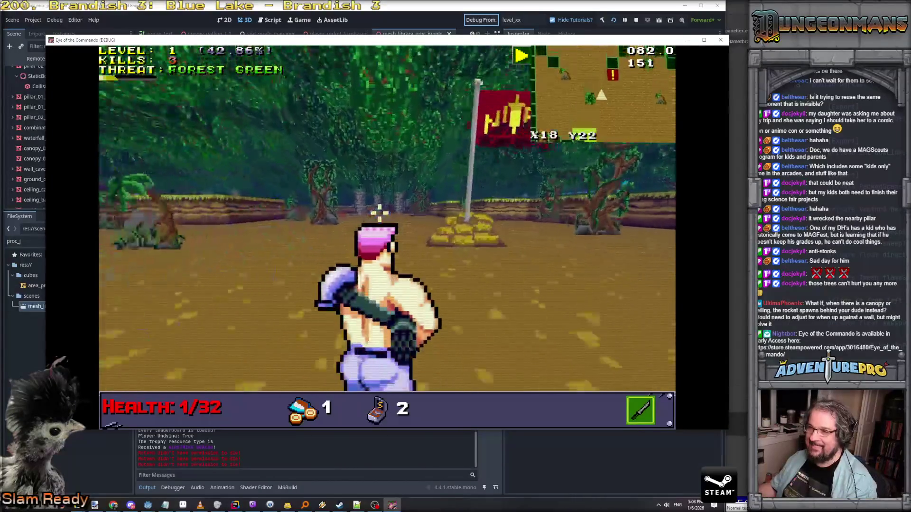
key("Up")
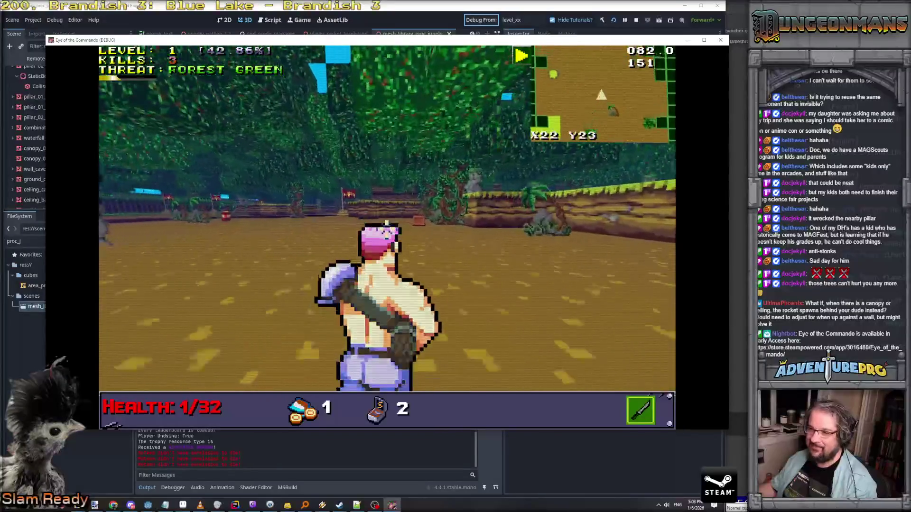
key("Up")
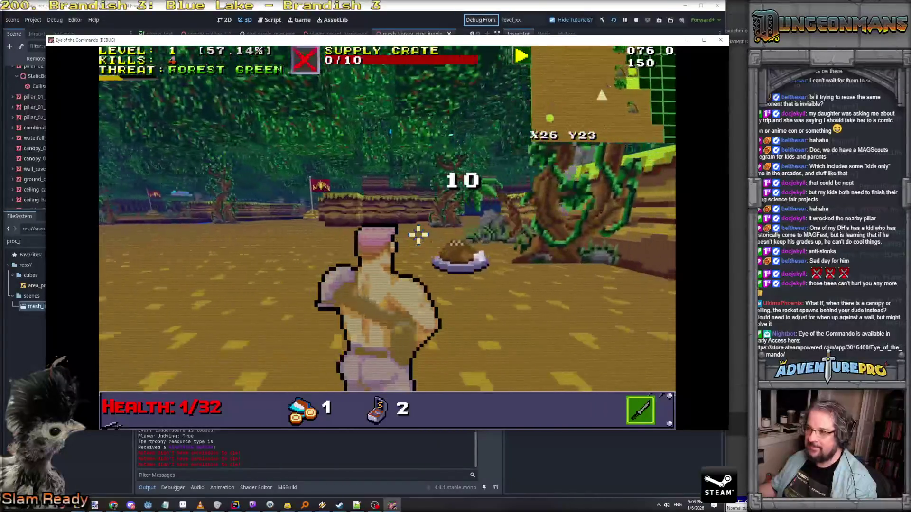
Step: Strafe and turn while fighting enemies until the level 2 reward choices appear
key("Left")
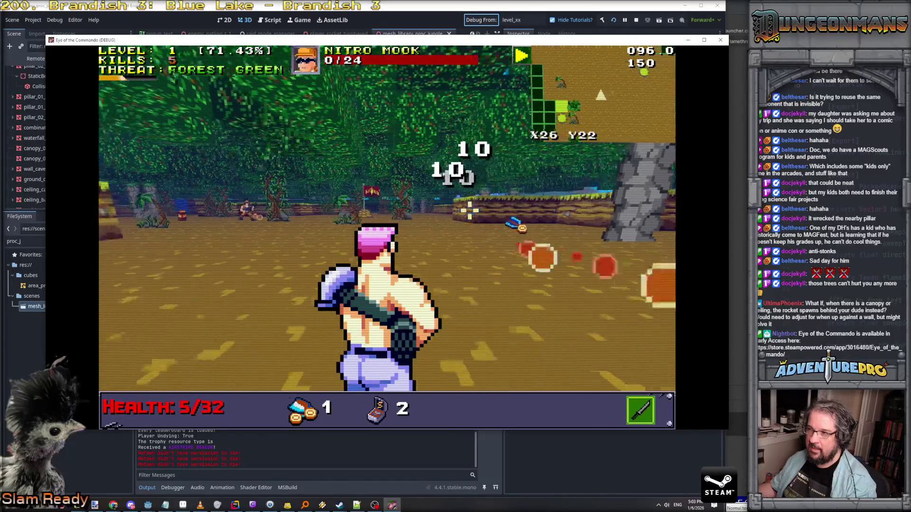
key("Left")
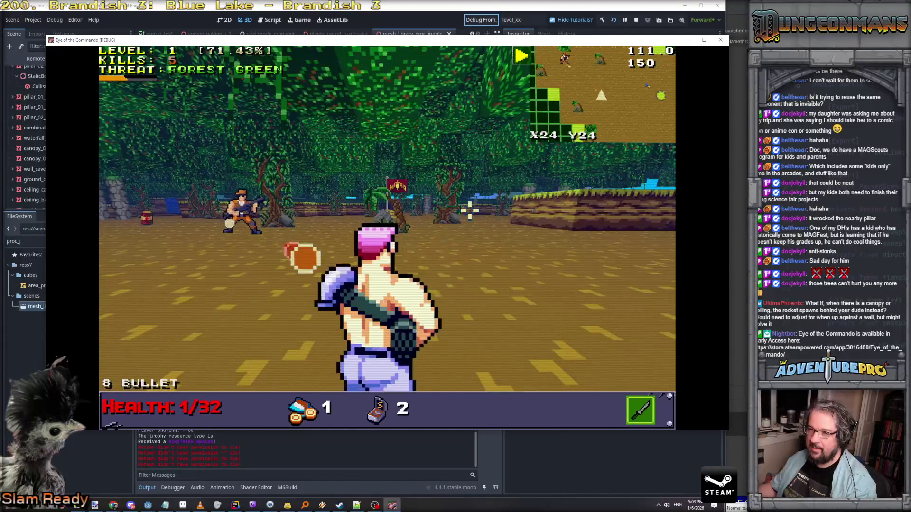
key("a")
key("w")
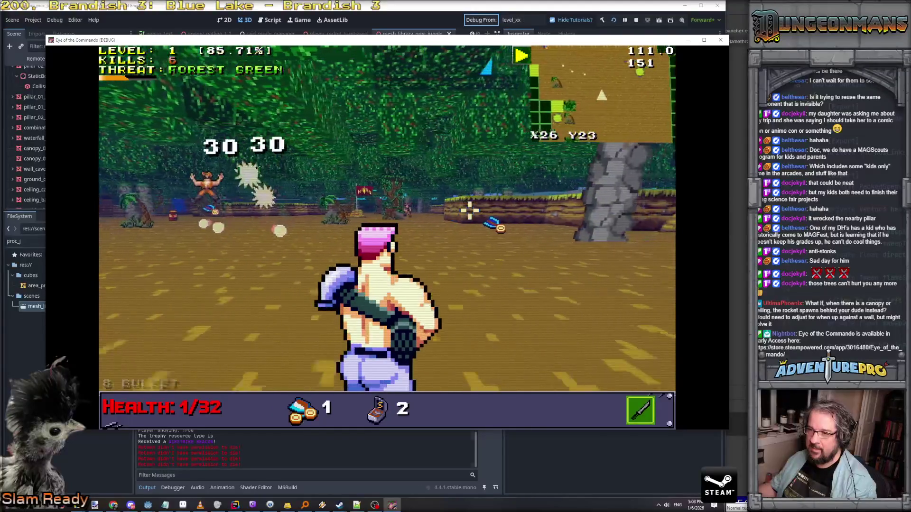
key("s")
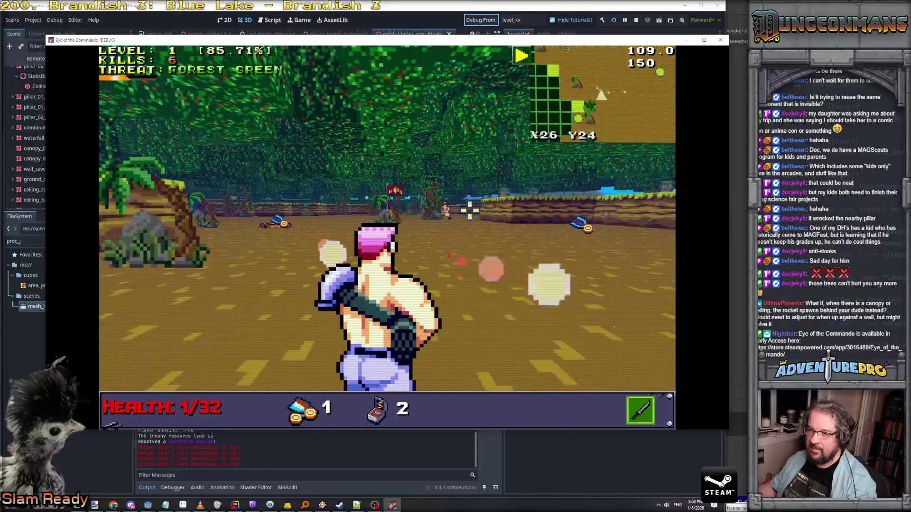
key("w")
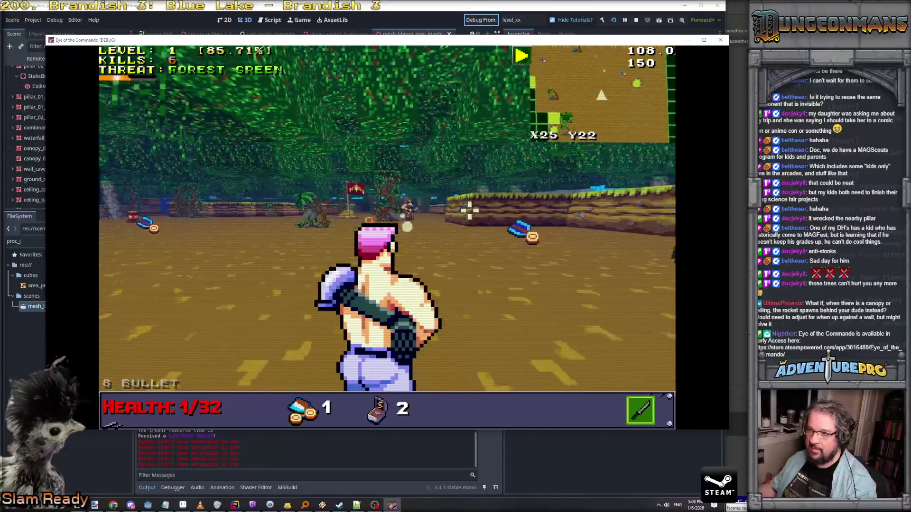
key("d")
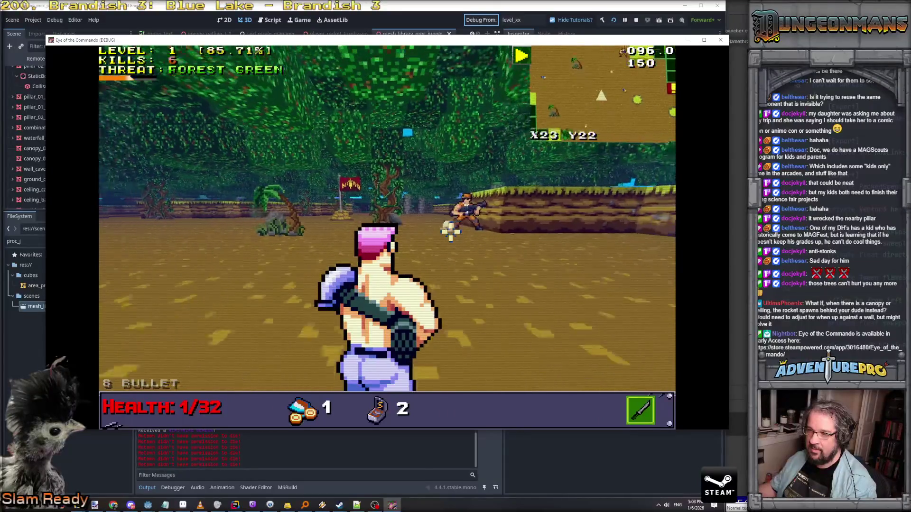
key("d")
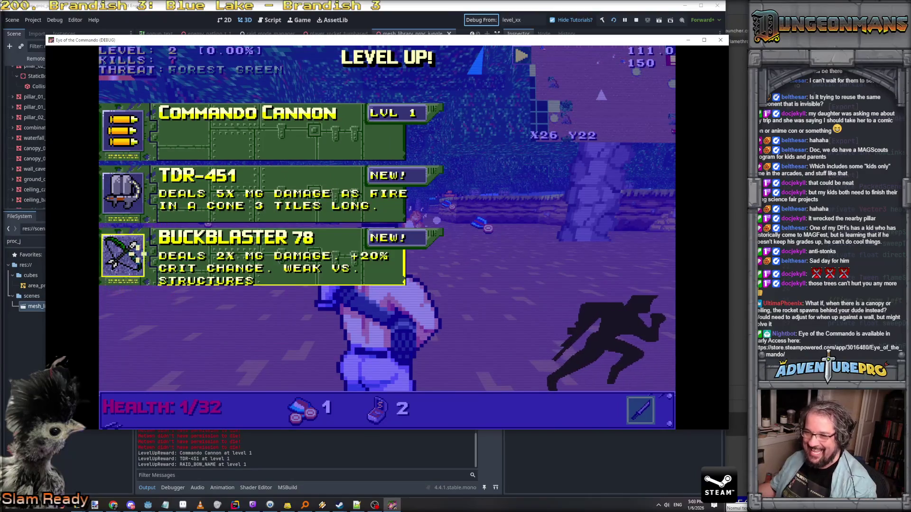
Step: Take the Commando Cannon reward and attack the Nitro Mook near the pillar
key("Return")
key("a")
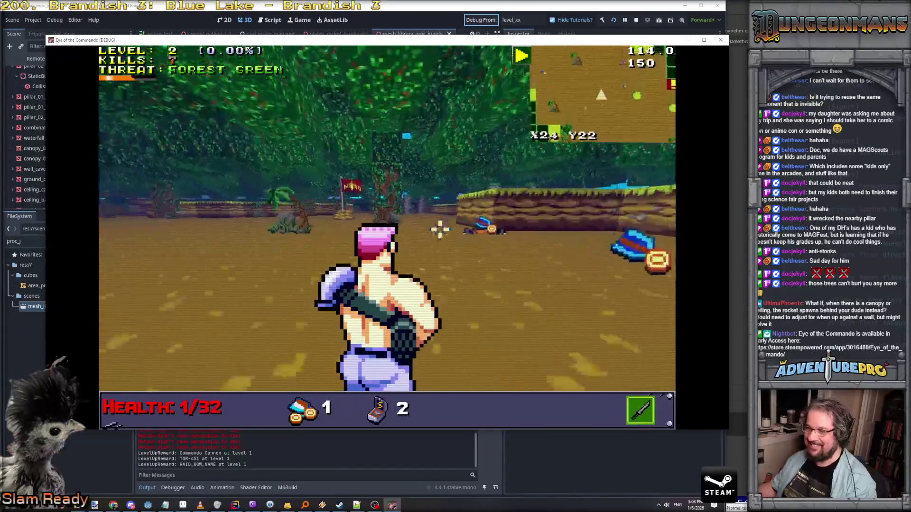
key("w")
key("w")
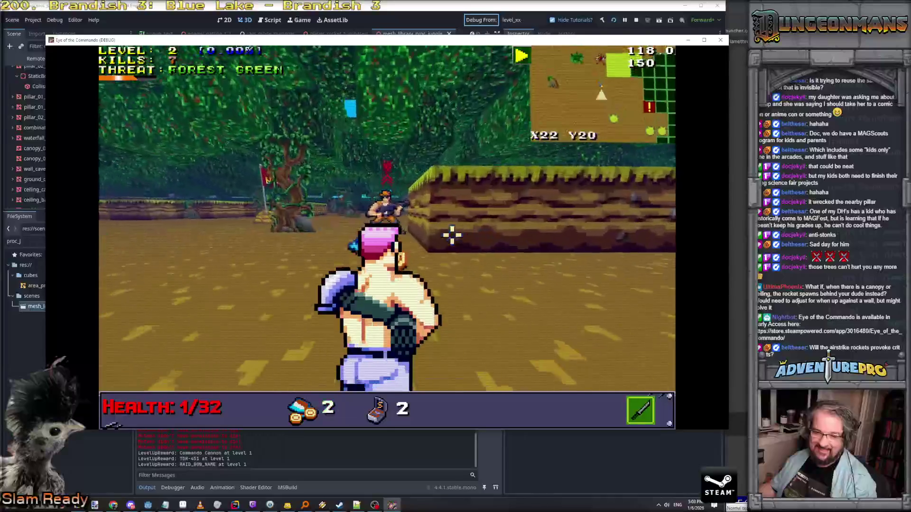
key("d")
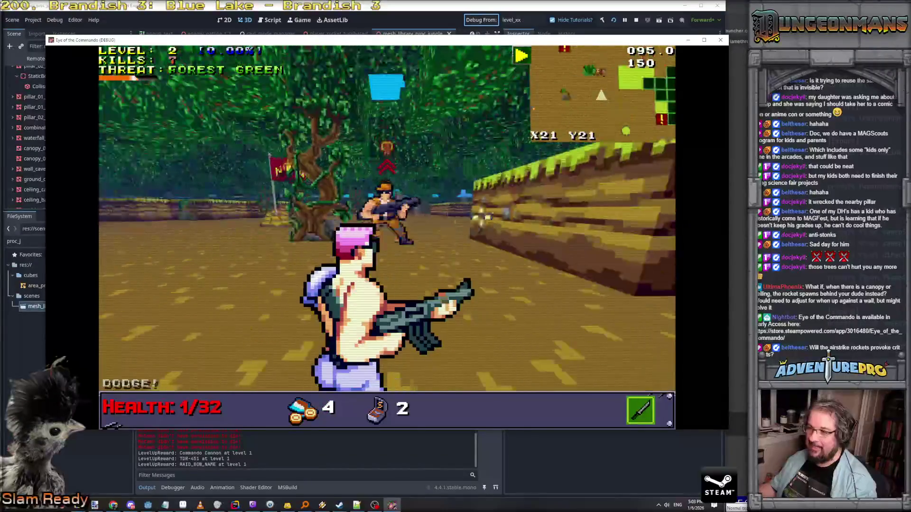
key("w")
key("d")
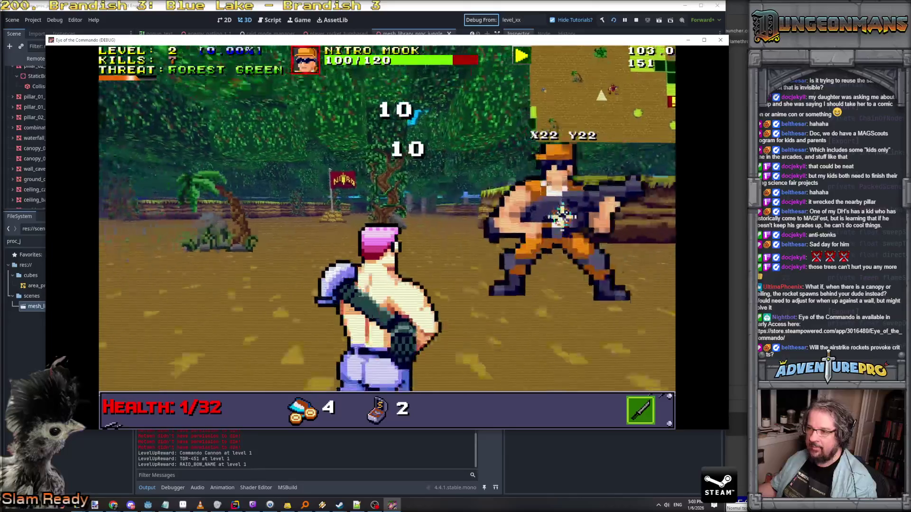
key("d")
key("w")
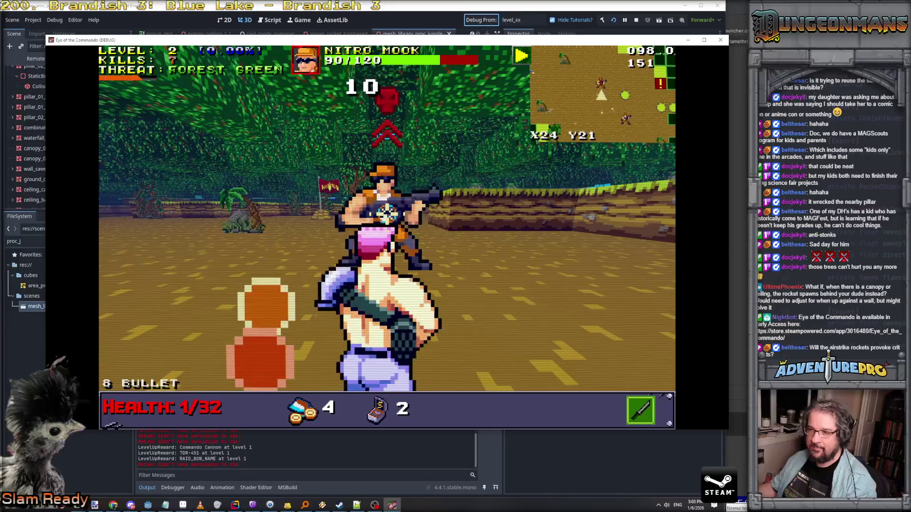
Step: Circle the pillar, finish off the Nitro Mook, and collect the ammo
key("w")
key("d")
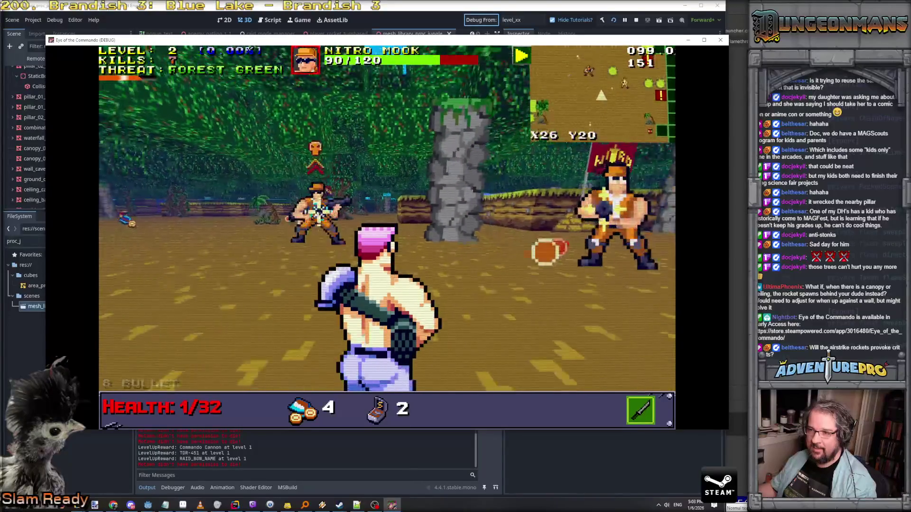
key("s")
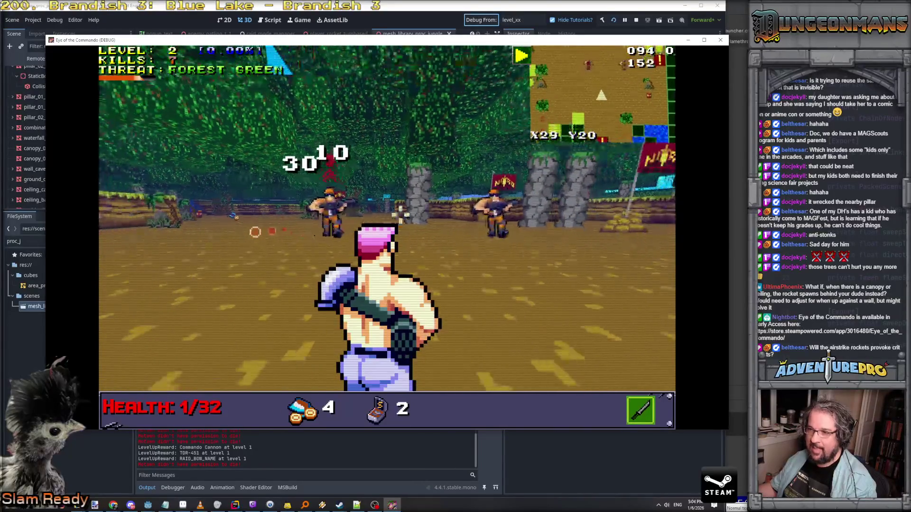
key("d")
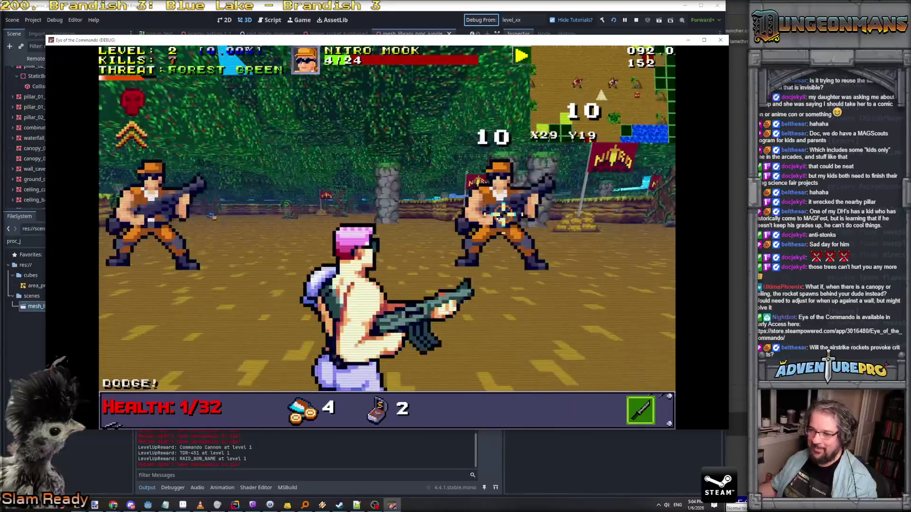
key("w")
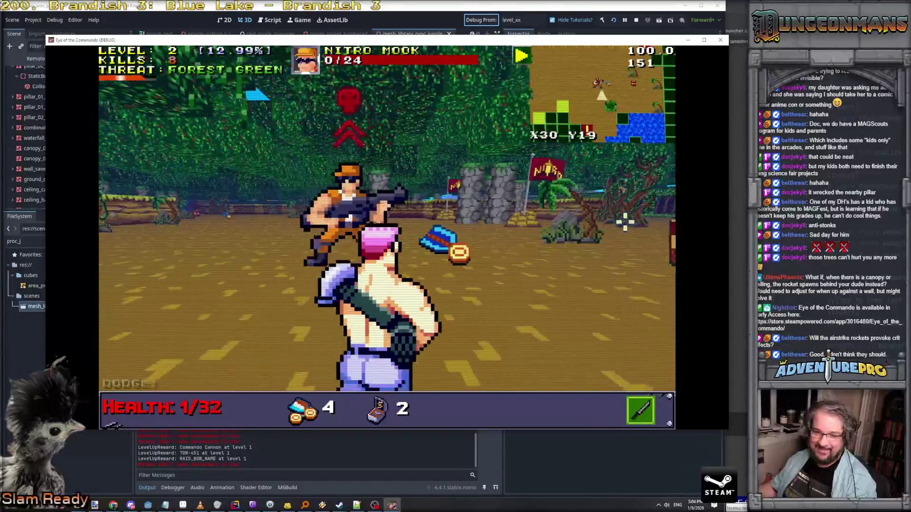
Step: Equip the 8 BULLET weapon and shoot enemies until reaching level 3
key("w")
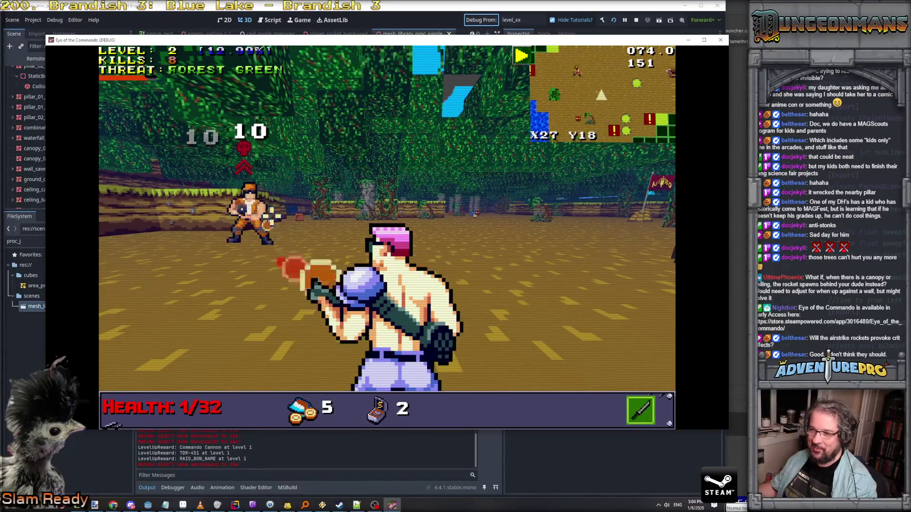
key("q")
key("w")
key("w")
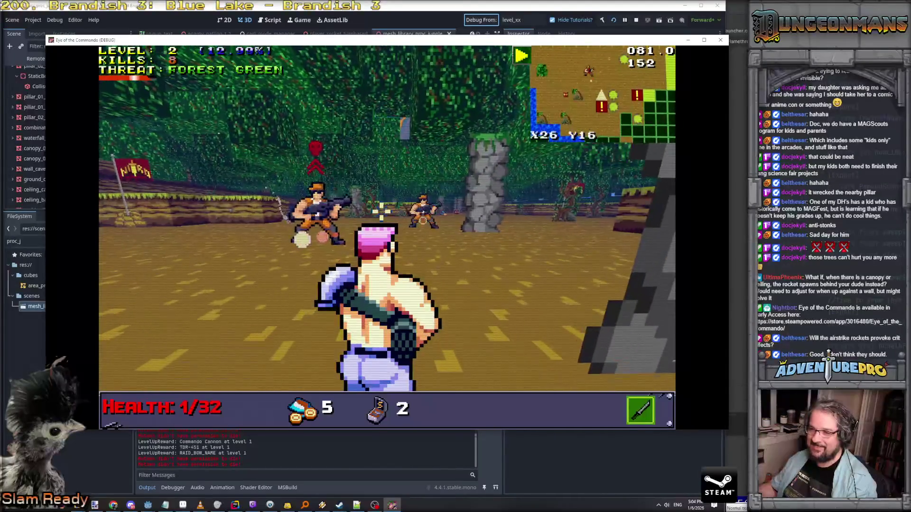
key("w")
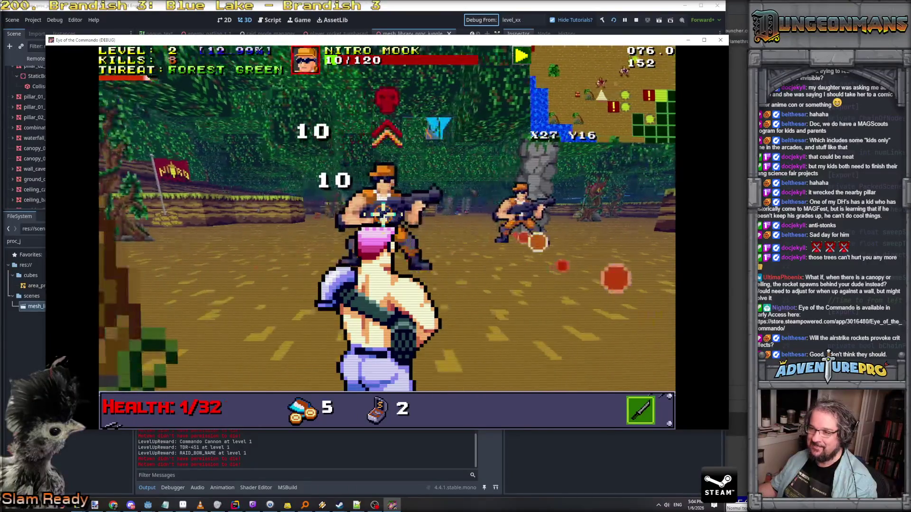
left_click(474, 196)
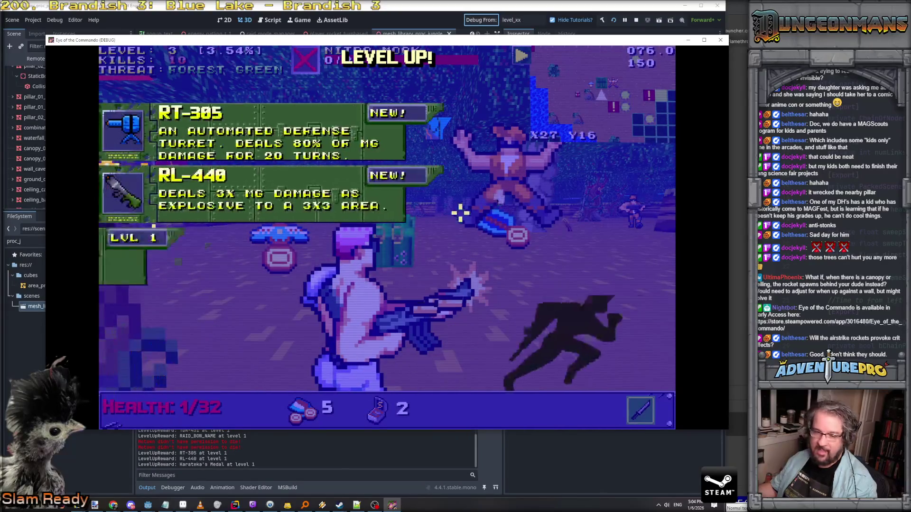
Step: Take the RL-440 reward and collect the Eagle of Freedom medal ahead
left_click(288, 194)
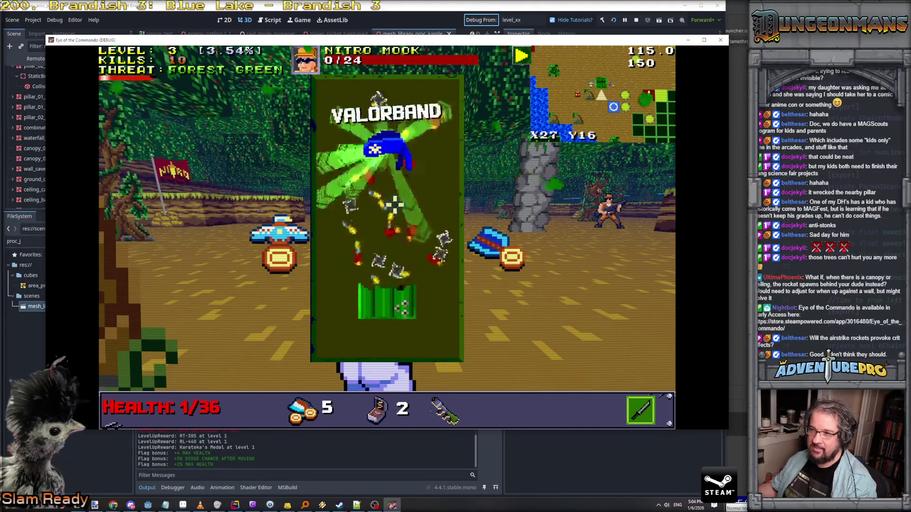
key("Left")
key("Up")
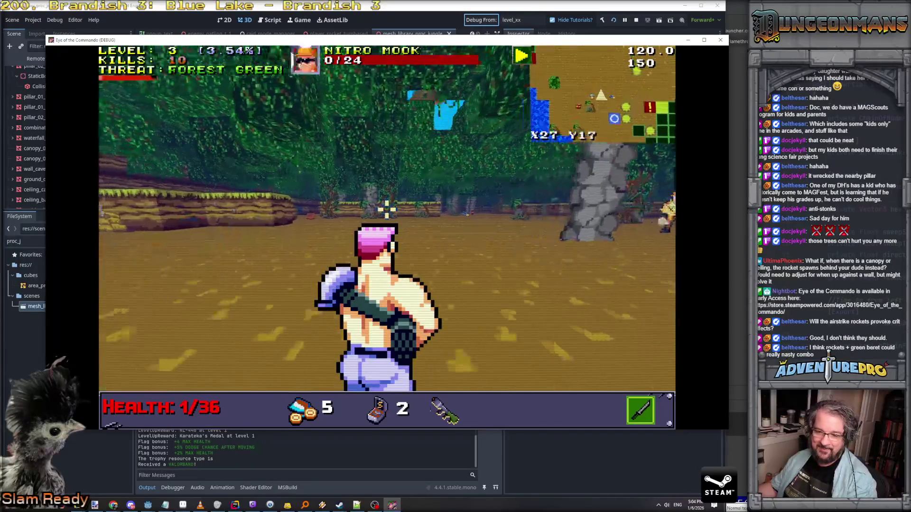
left_click(291, 193)
key("Up")
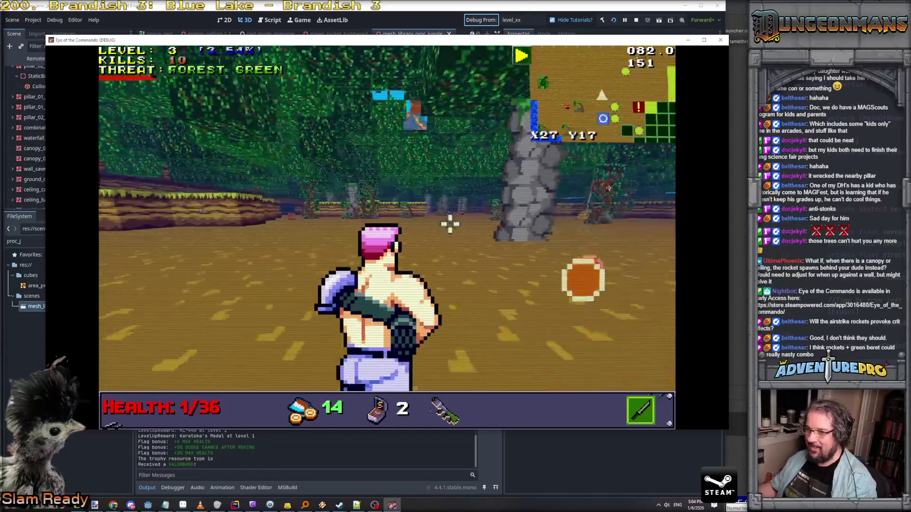
Step: Grenade the Nitro Mook, grab the 8 bullets, and shoot it in the new area
key("Right")
key("g")
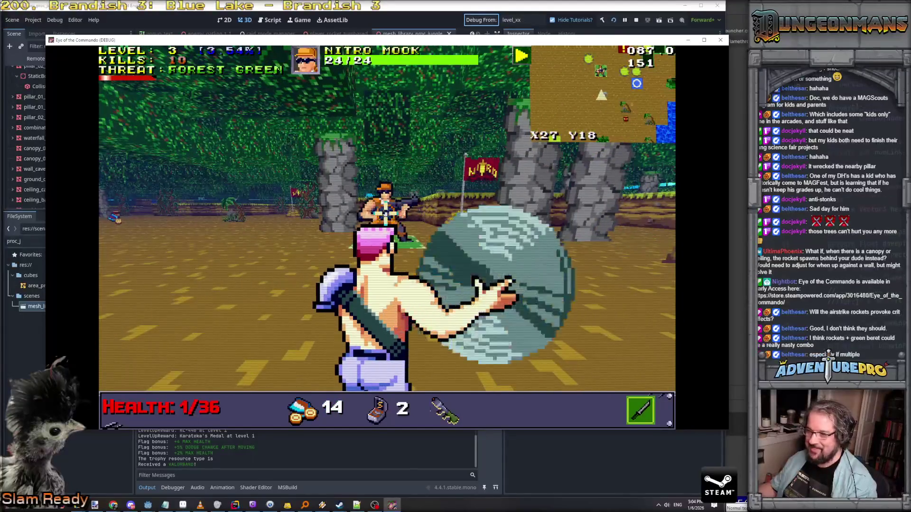
key("Up")
key("Up")
key("Up")
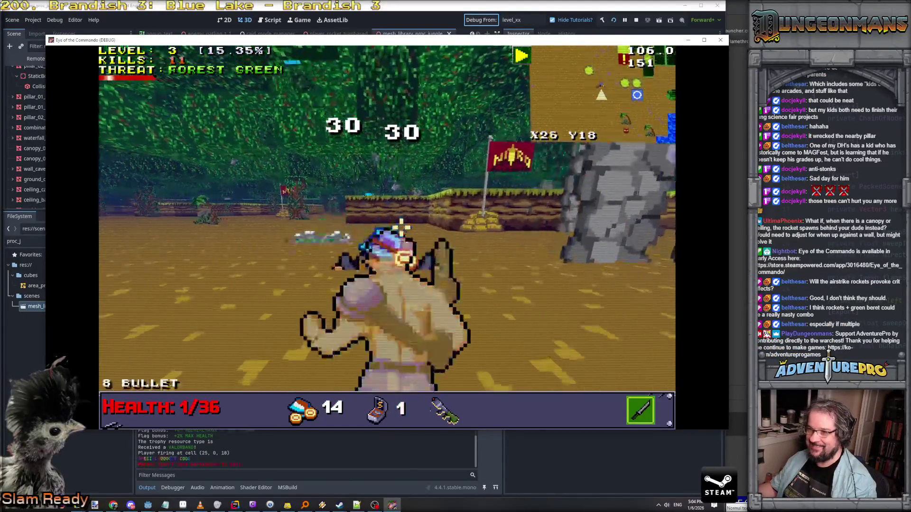
key("Left")
key("Up")
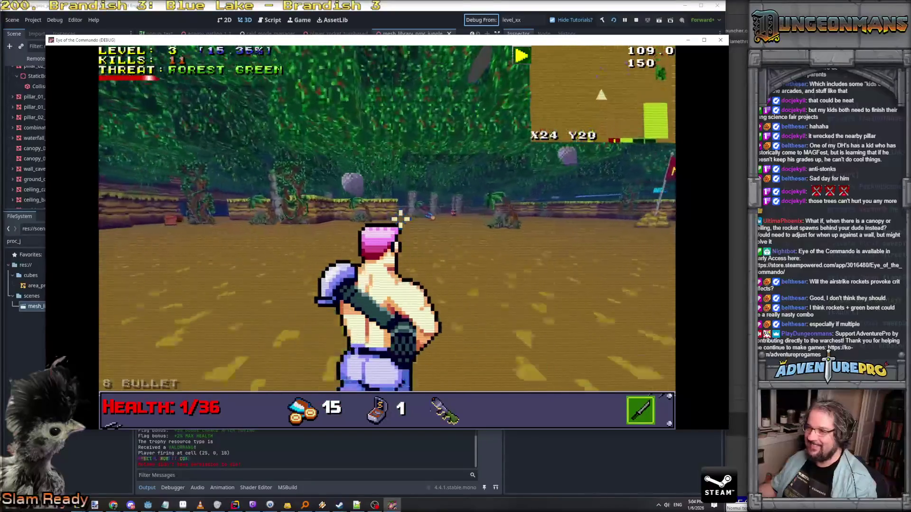
key("g")
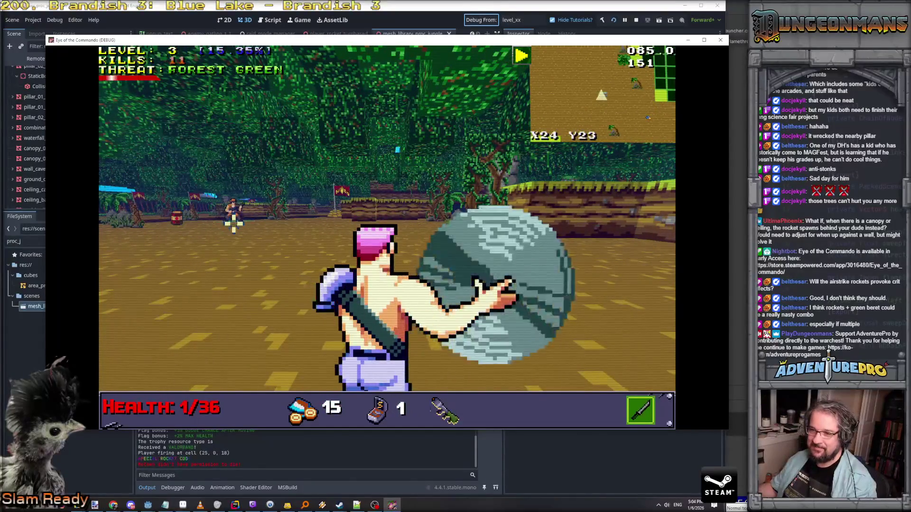
key("g")
key("space")
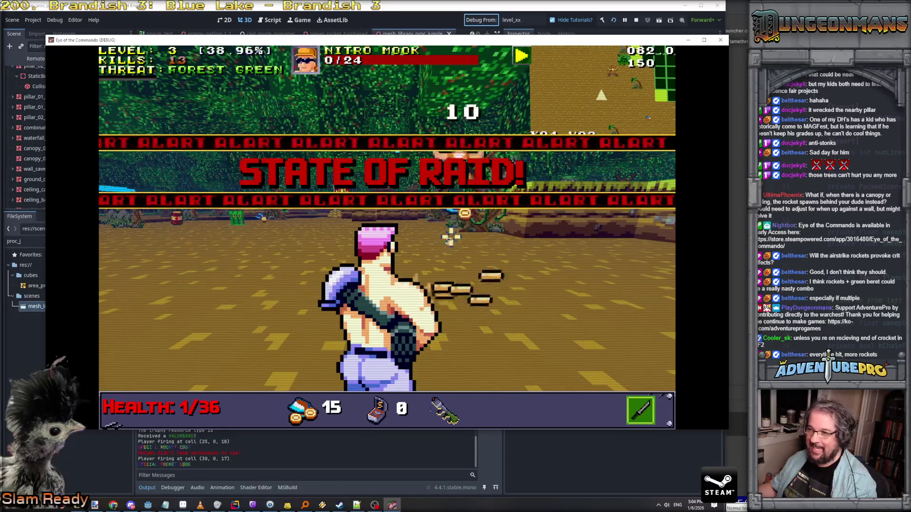
Step: Pick up ammo and explosive rounds while advancing through the jungle
key("Up")
key("Up")
key("space")
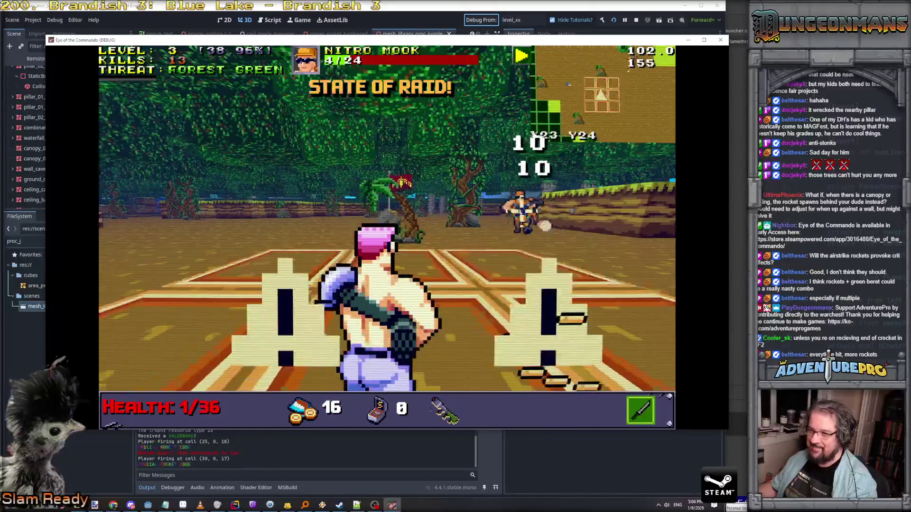
key("Up")
key("Up")
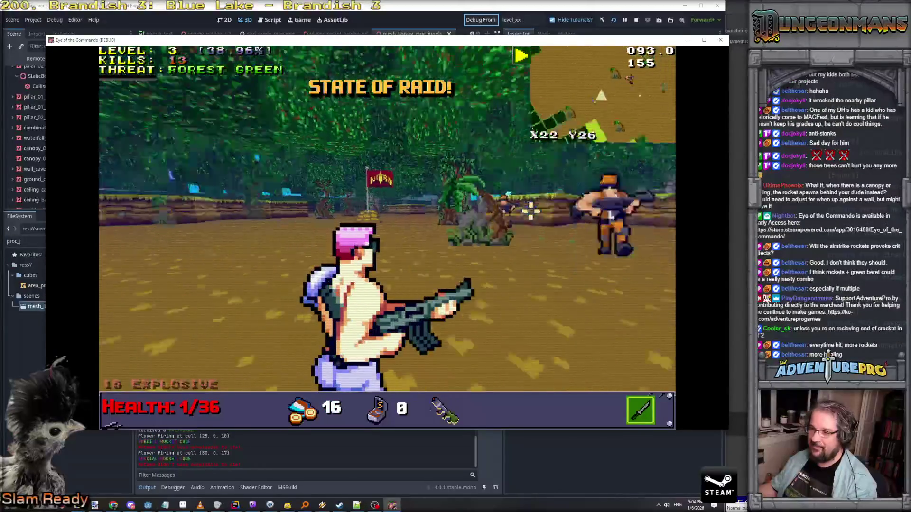
key("Right")
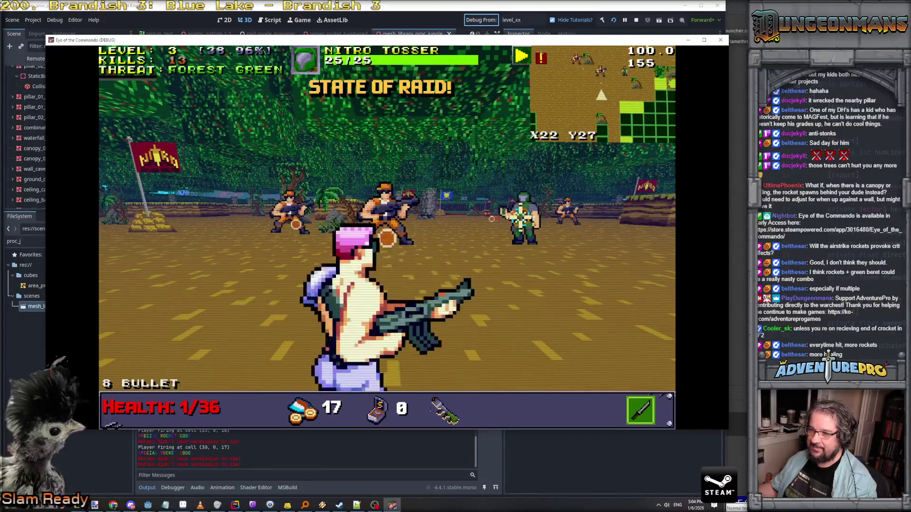
key("Left")
key("Up")
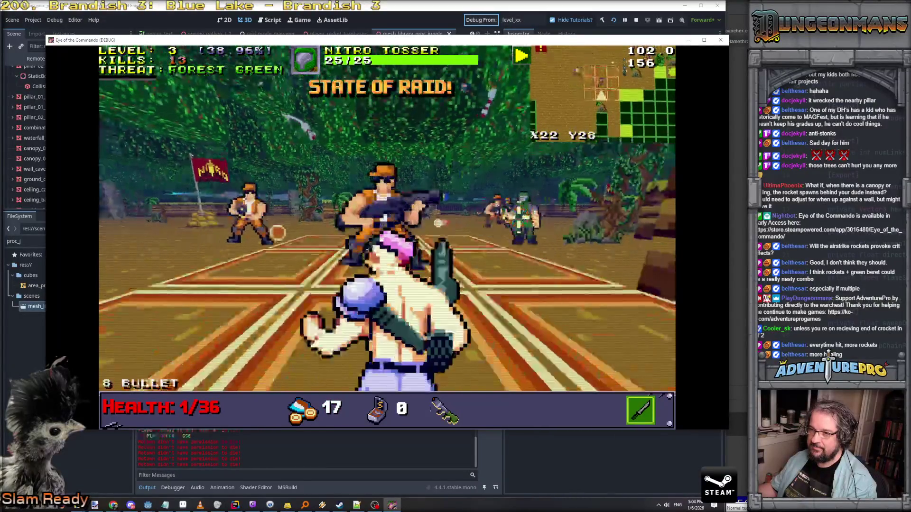
key("Right")
key("Up")
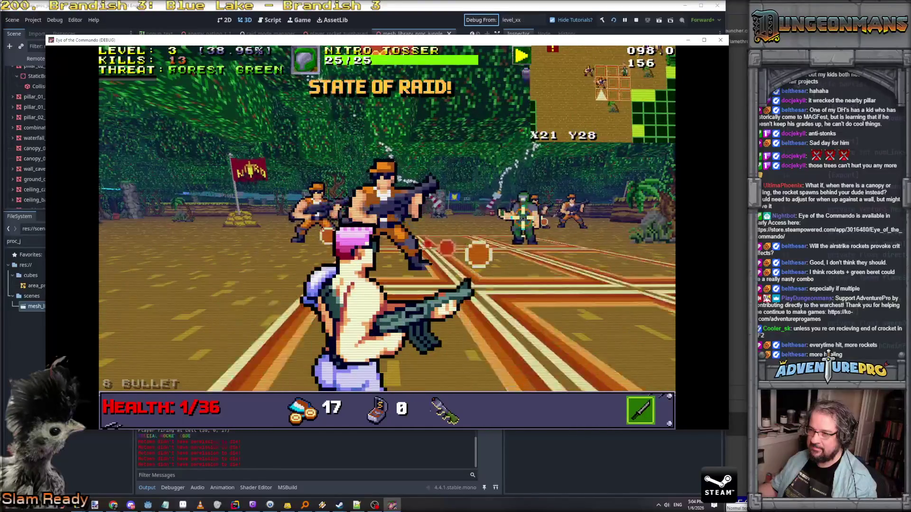
Step: Shoot the nearby enemies and the Nitro Tosser with explosive rounds to reach level 4
key("space")
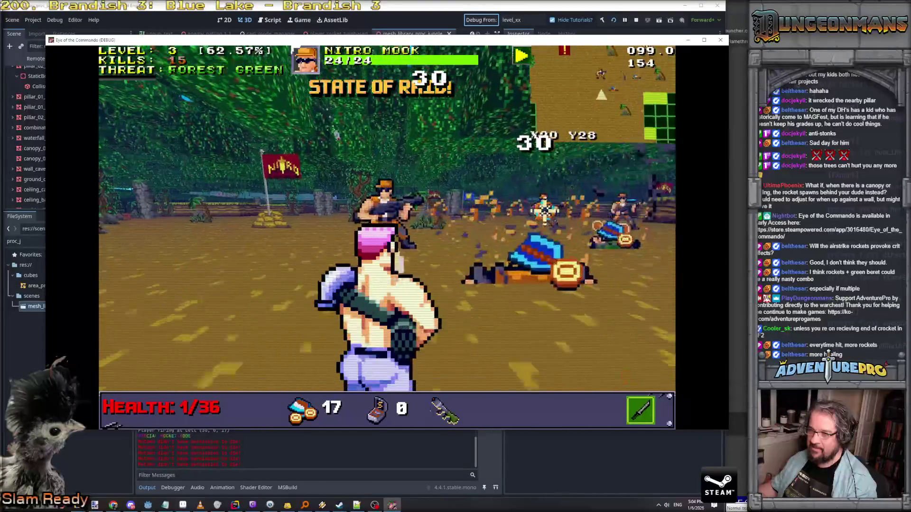
key("Left")
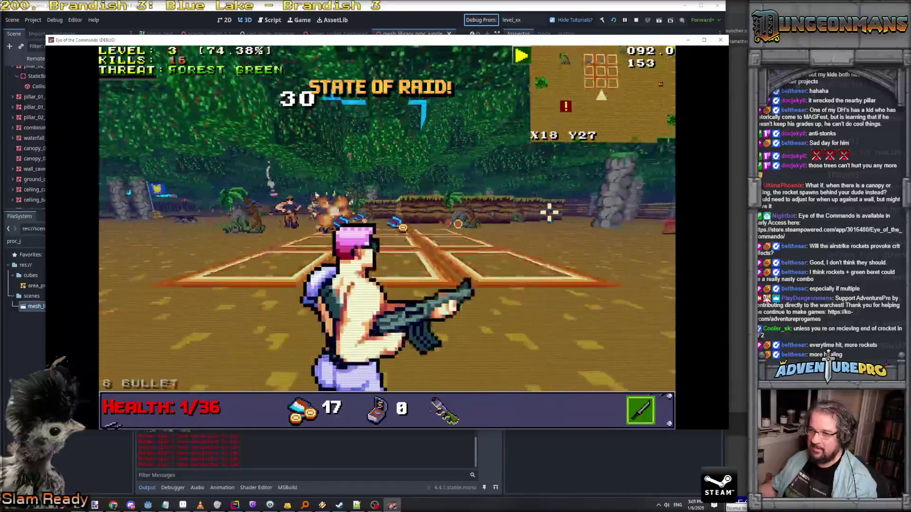
key("Right")
key("Up")
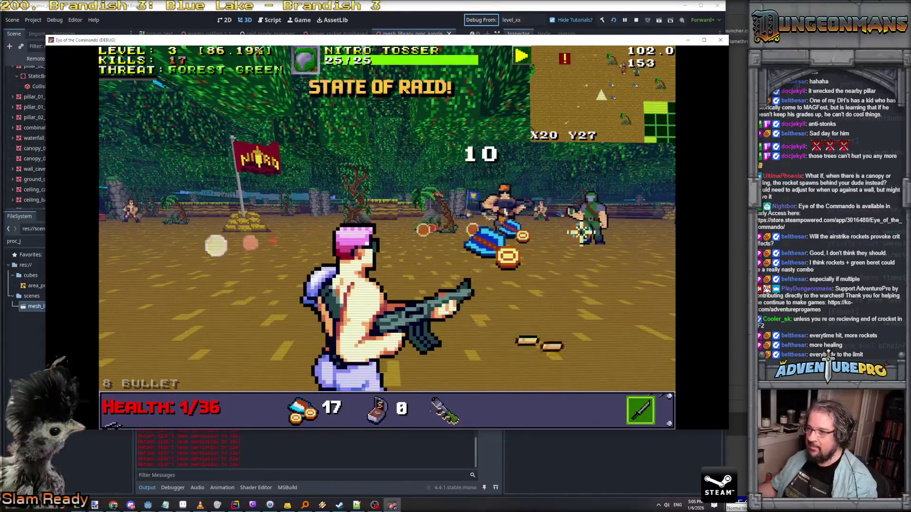
key("Left")
key("space")
key("Right")
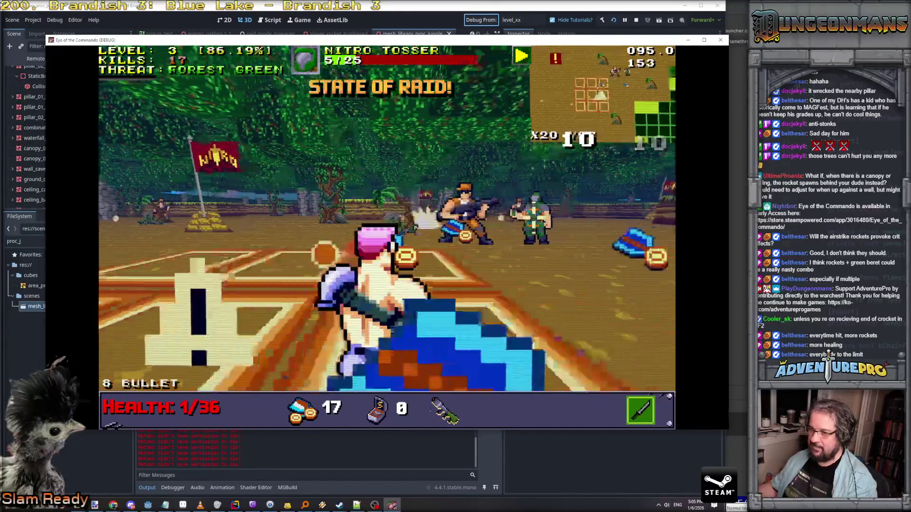
key("Up")
key("space")
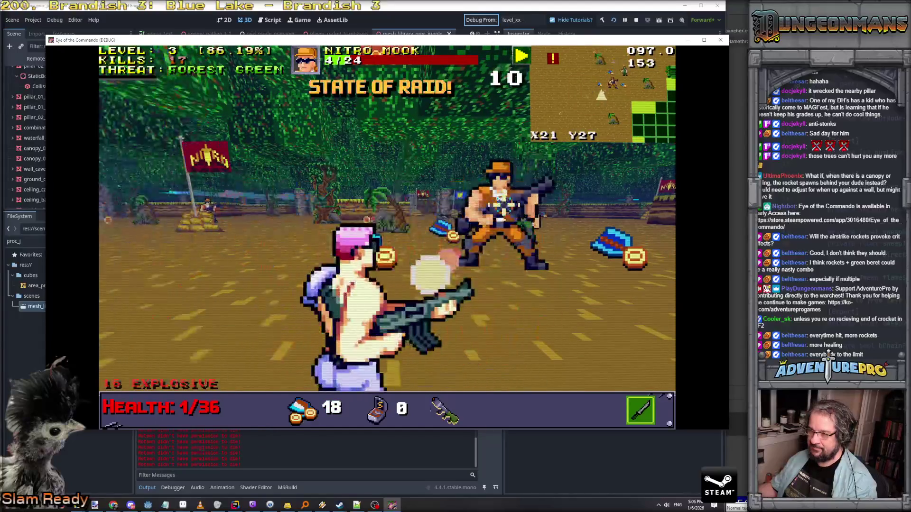
key("Up")
key("space")
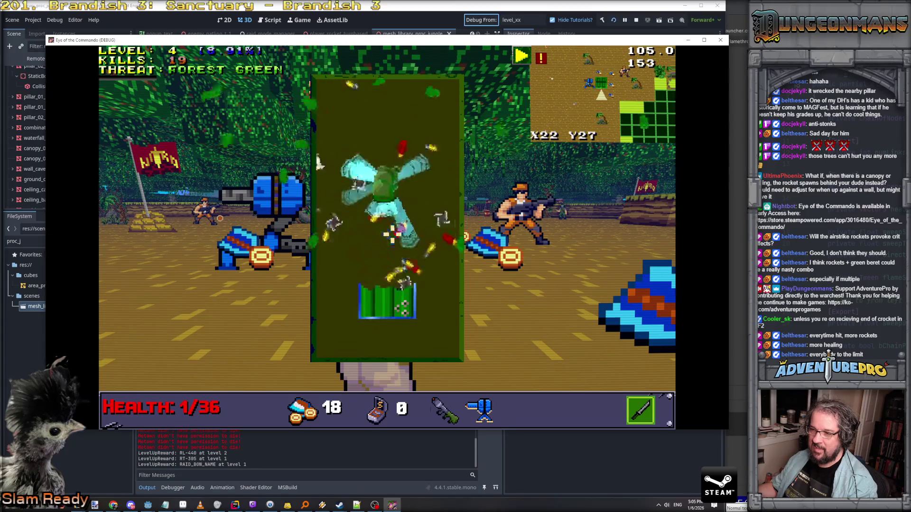
Step: Dismiss Quartermaster's Magic, fight into Auburn grabbing healing and ammo, then open the debug console
key("w")
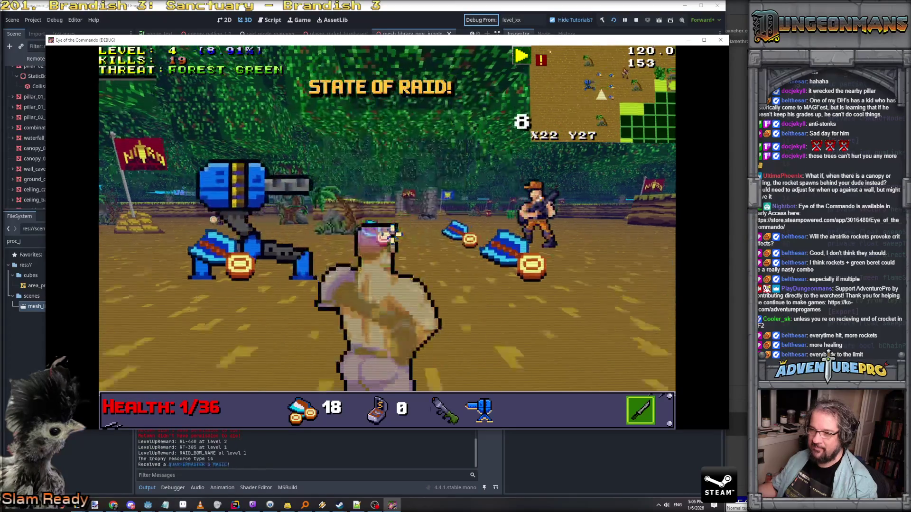
key("a")
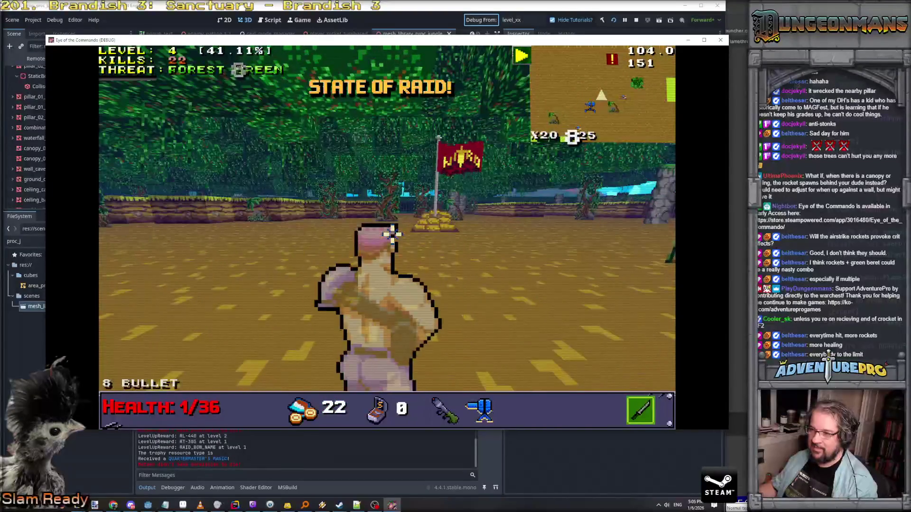
key("w")
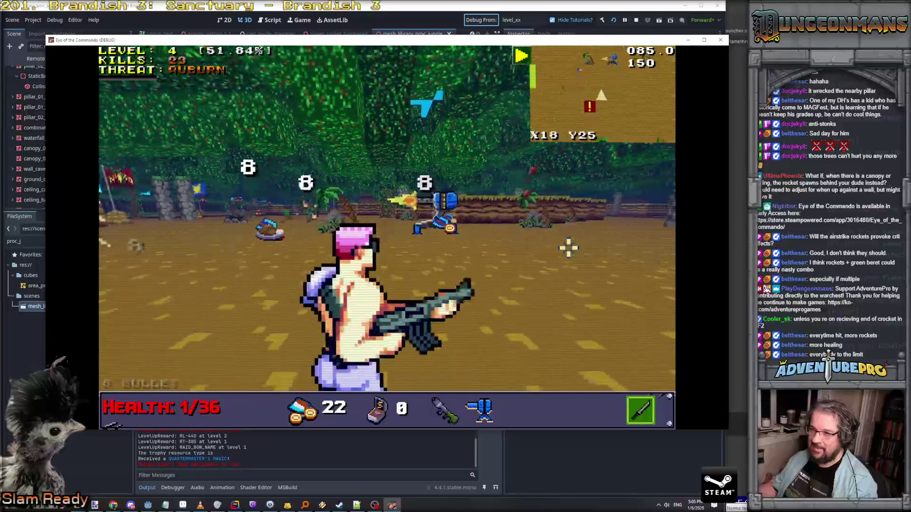
key("w")
key("w")
key("d")
key("d")
key("d")
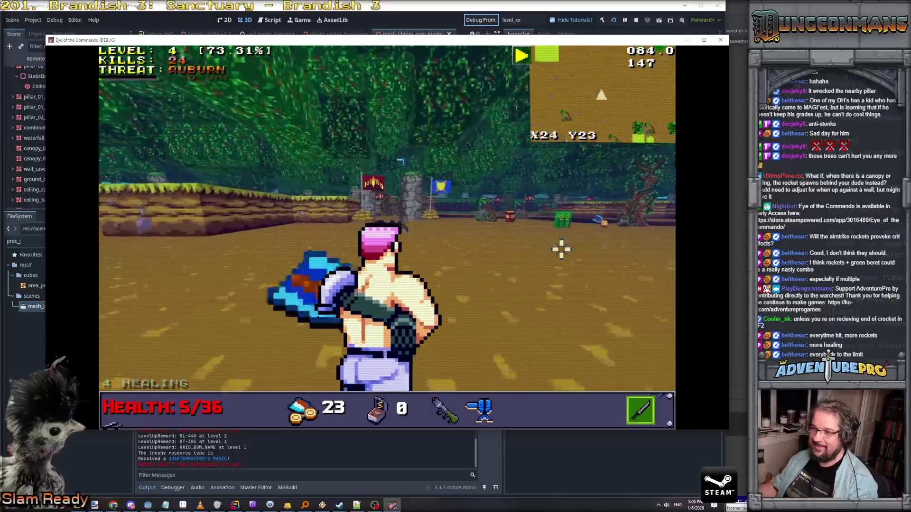
key("d")
key("grave")
type("TESTLEVELUP")
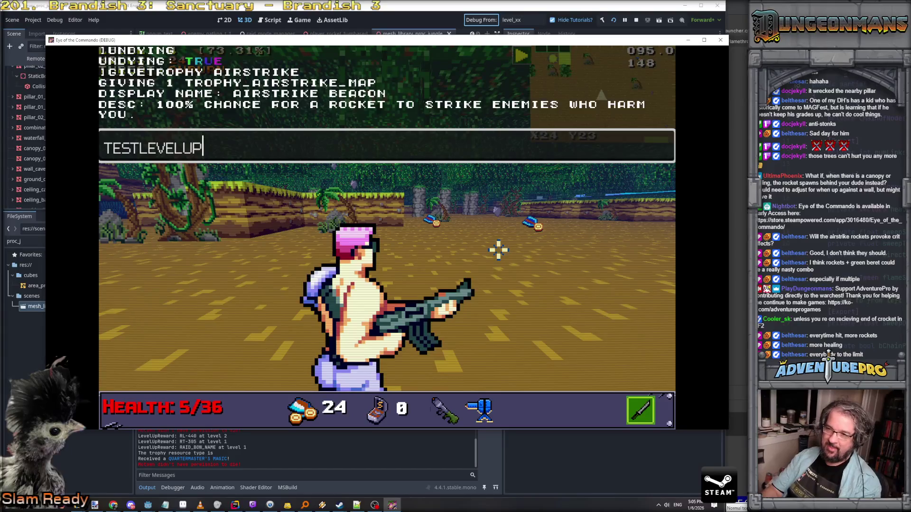
Step: Run TESTLEVELUP three times, taking RT-305, then RL-440, then another reward
key("Return")
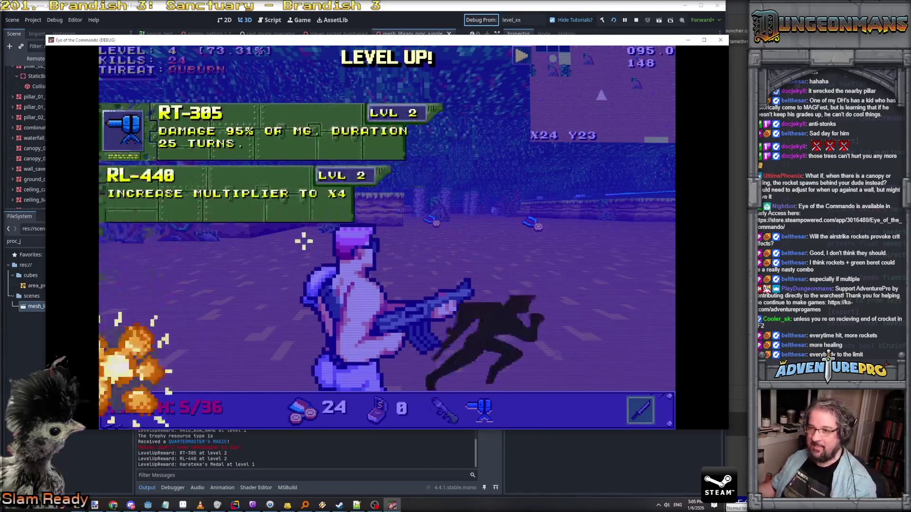
left_click(230, 143)
key("grave")
key("Up")
key("Return")
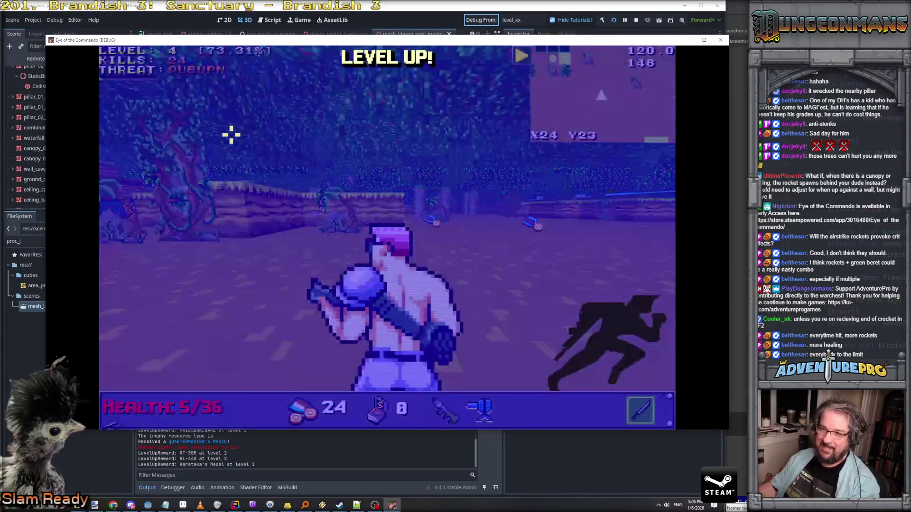
left_click(239, 239)
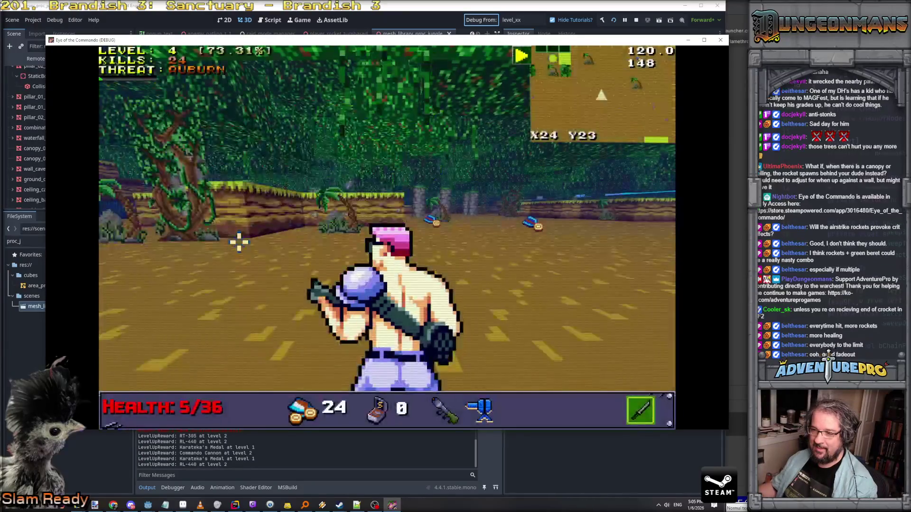
key("grave")
key("Up")
key("Return")
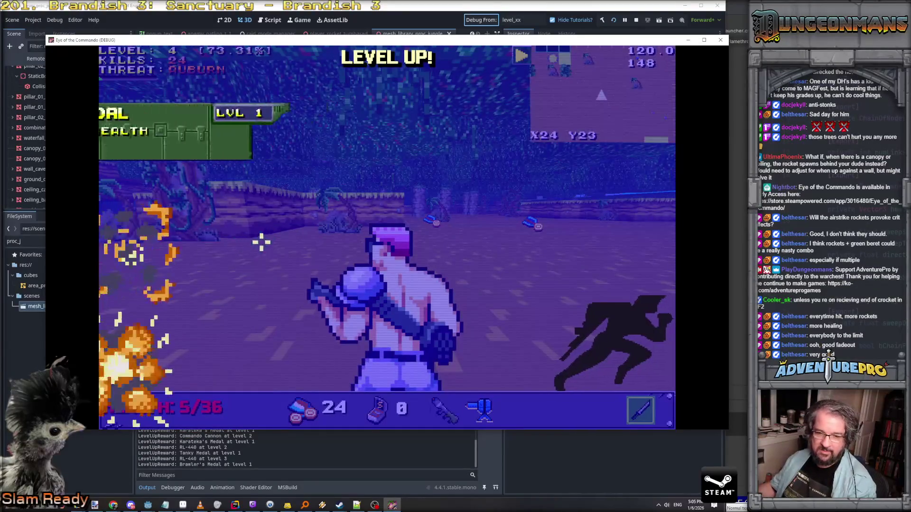
left_click(240, 195)
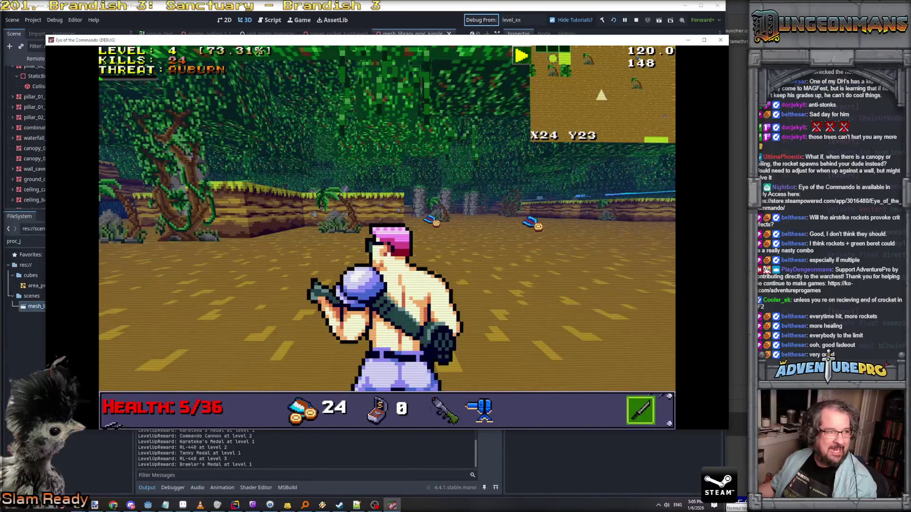
Step: Refocus the game window and rerun TESTLEVELUP twice more from the console
key("alt+Tab")
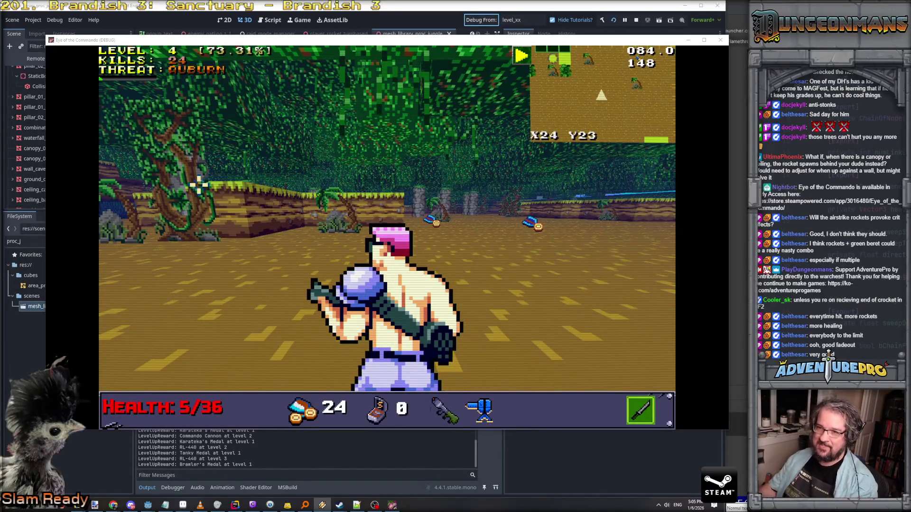
left_click(199, 185)
key("grave")
key("Up")
key("Return")
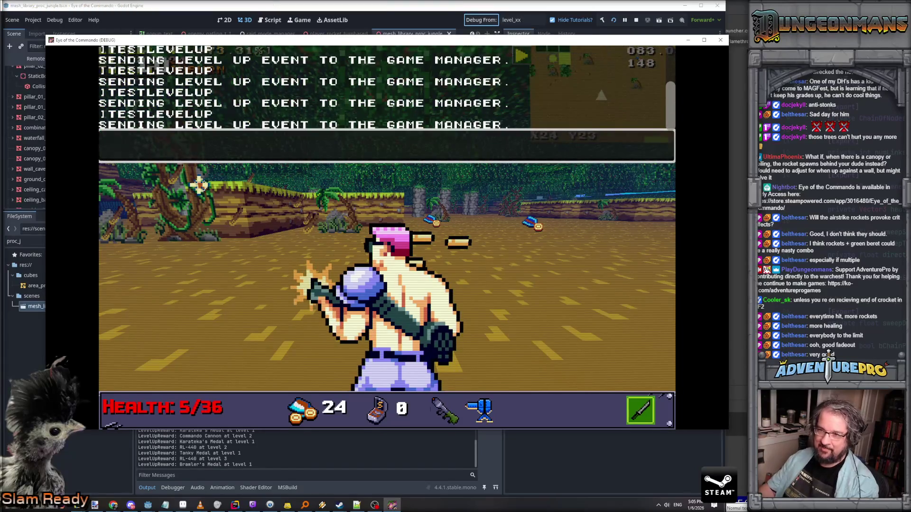
key("grave")
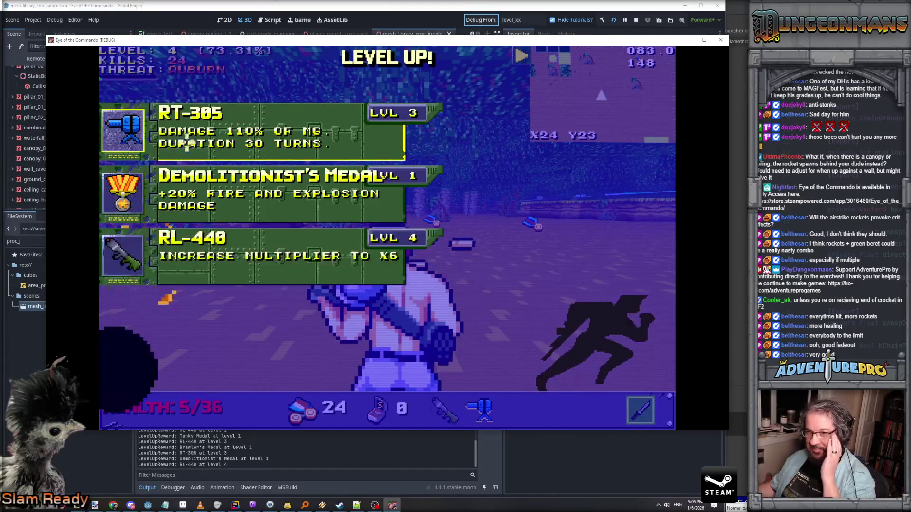
key("grave")
key("Up")
key("Return")
key("grave")
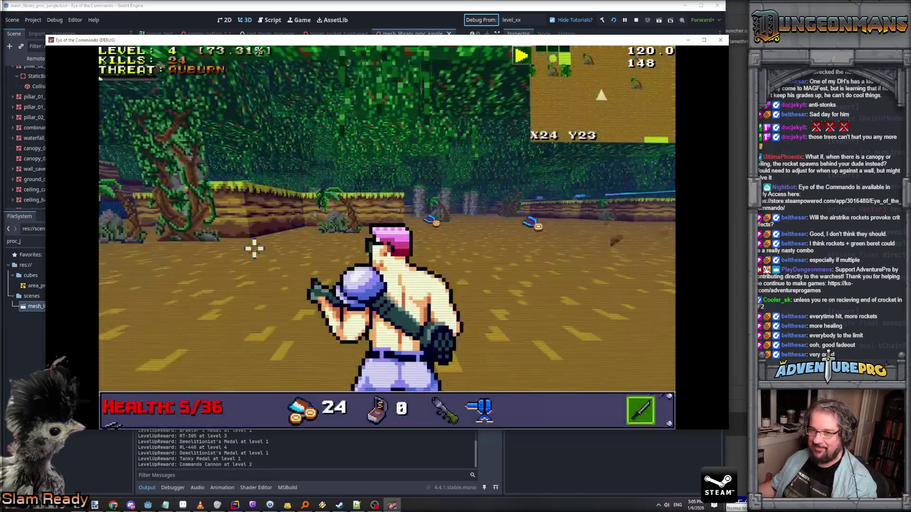
Step: Keep rerunning TESTLEVELUP until RT-305 can be taken for level 5
key("grave")
key("Up")
key("Return")
key("grave")
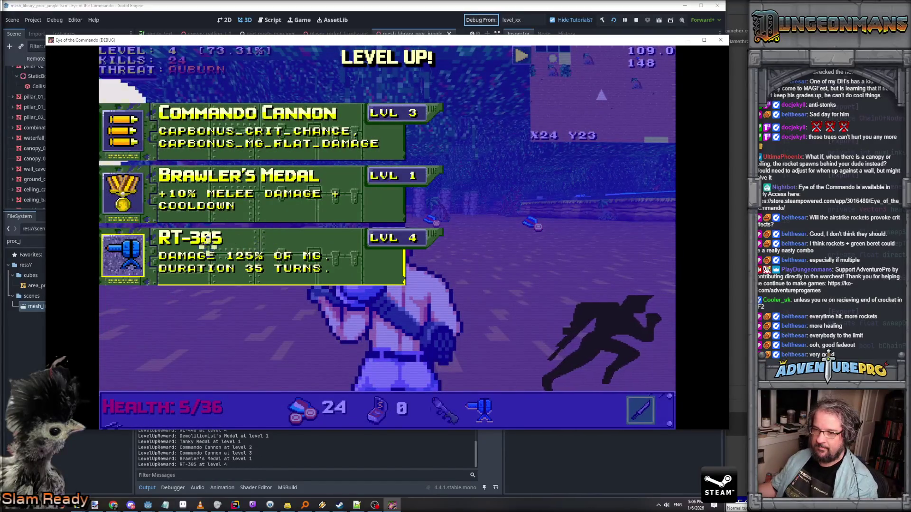
left_click(207, 246)
key("grave")
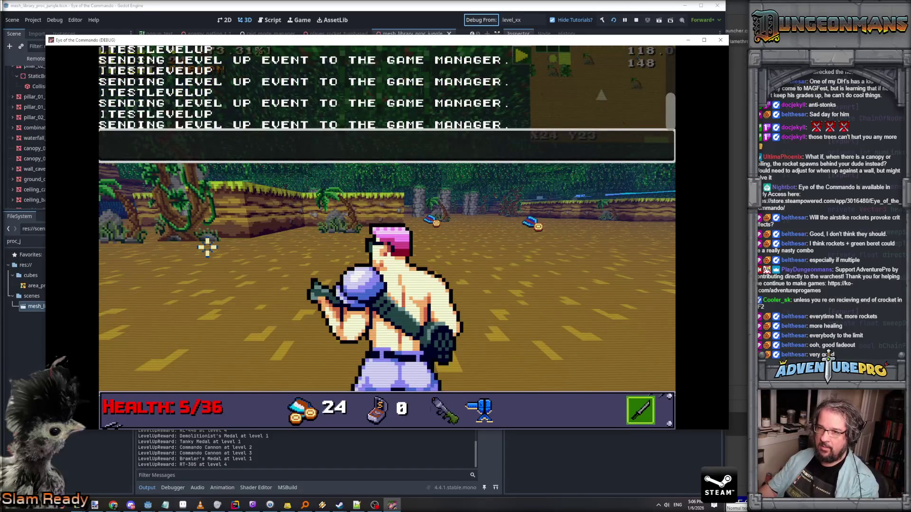
key("grave")
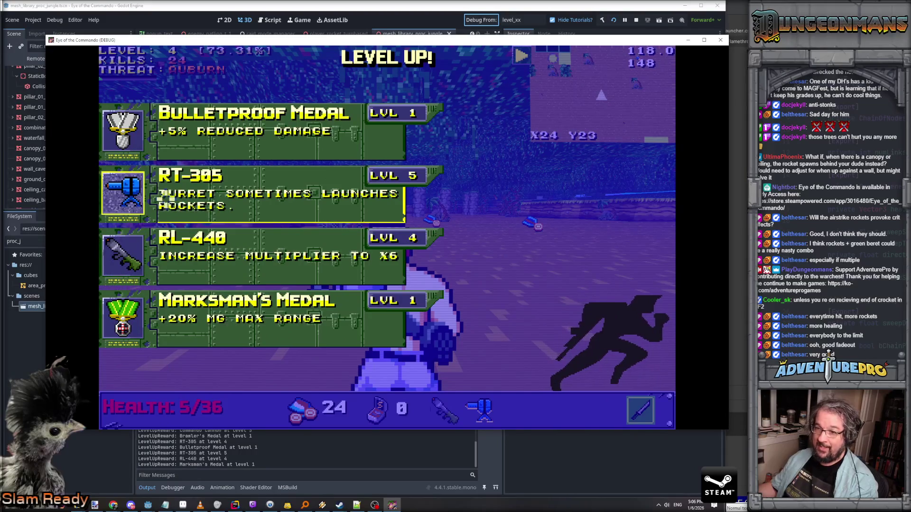
left_click(162, 198)
Step: Run GIVEAMMO 99 (GV99) in the console to set subweapon ammo to 99
key("grave")
type("GV")
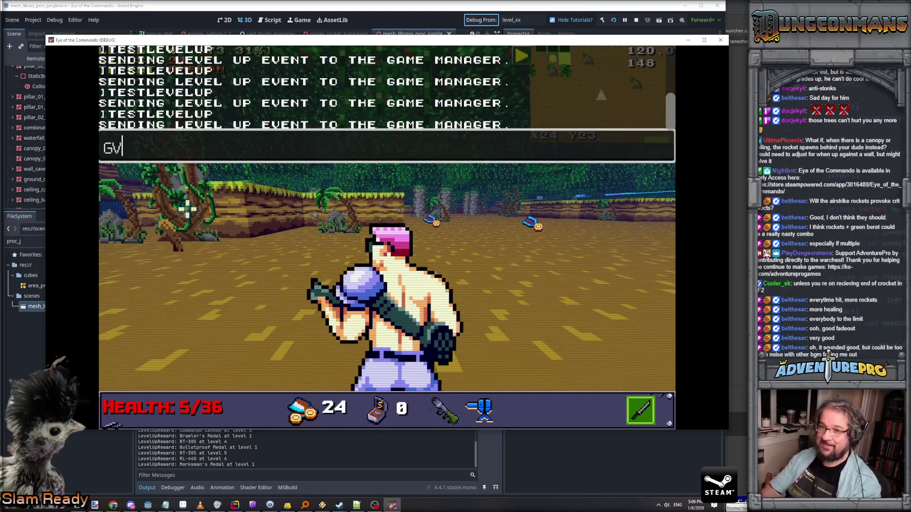
type("99")
key("Return")
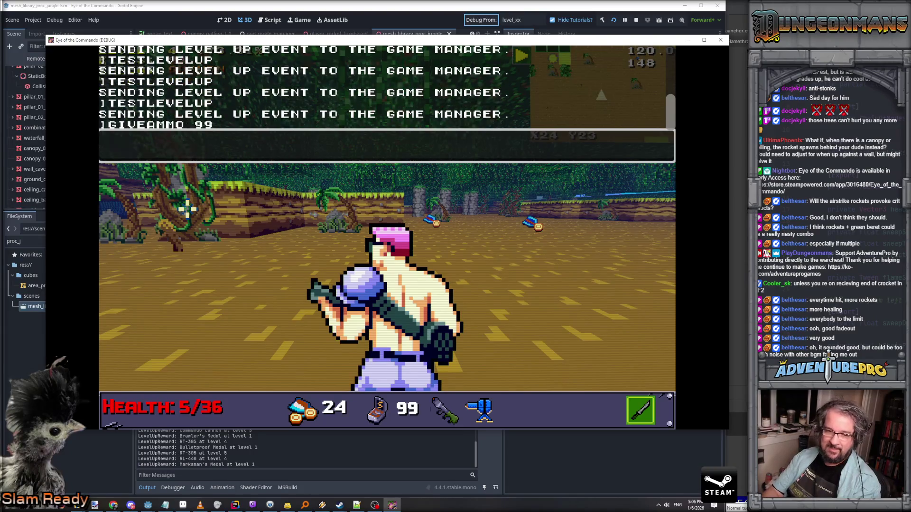
Step: Close the console and reposition the commando so the turret is straight ahead
key("grave")
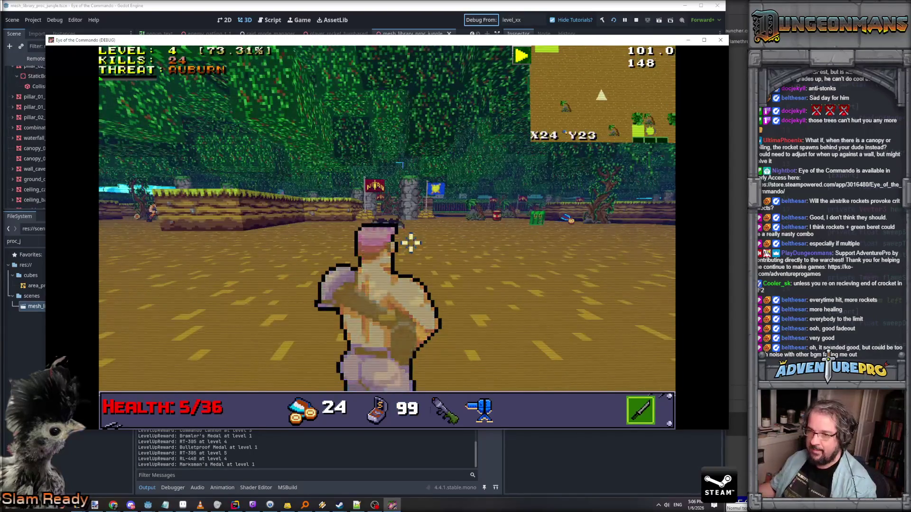
key("a")
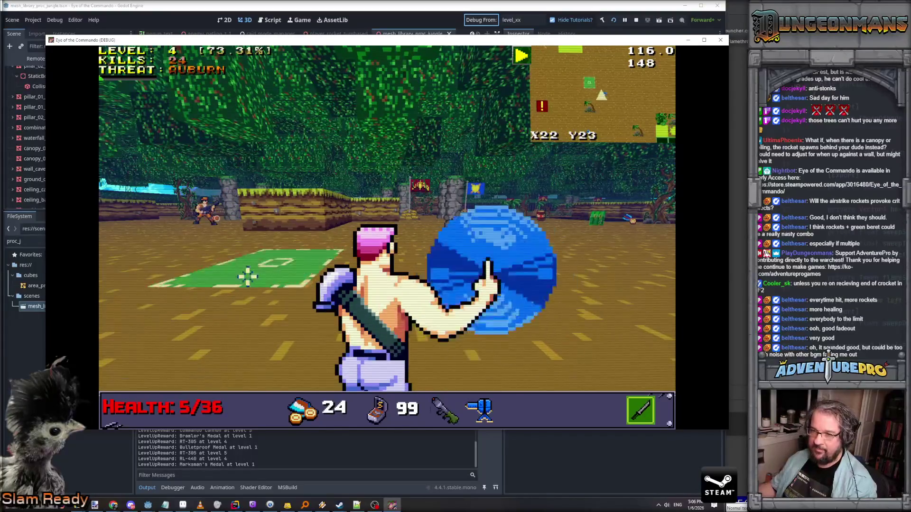
key("s")
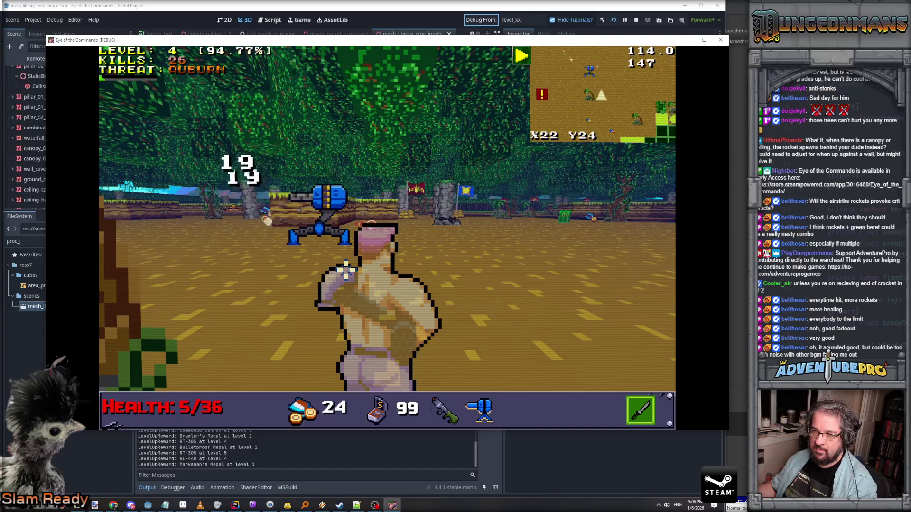
key("d")
key("w")
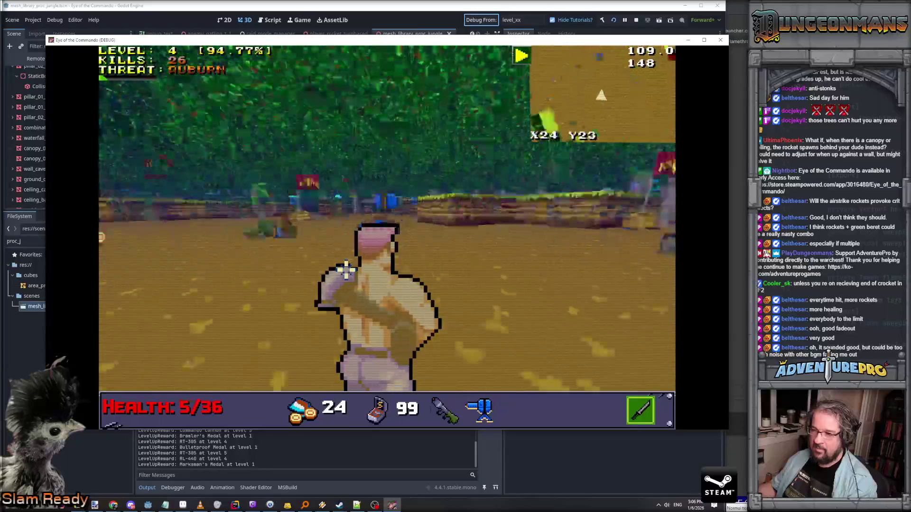
key("w")
Step: Shoot an enemy to hit level 5, take the Karateka's Medal, and resume moving
left_click(346, 270)
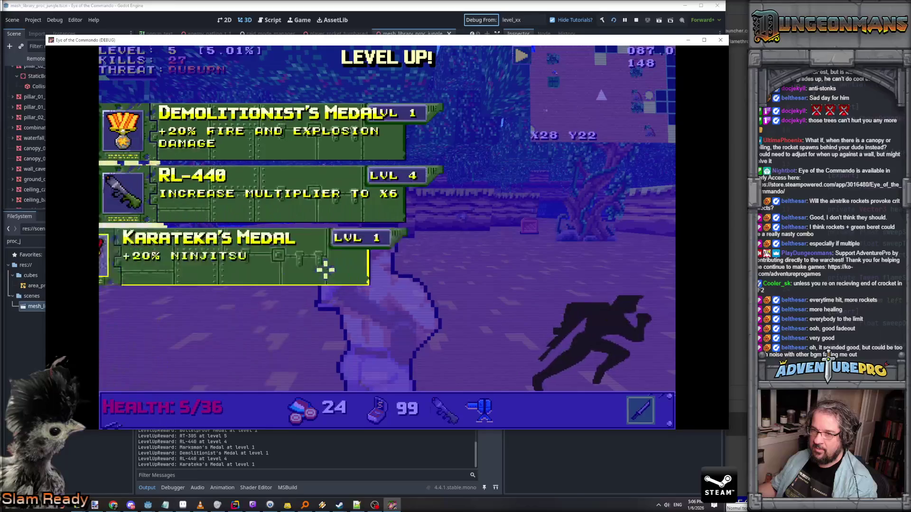
left_click(189, 236)
key("w")
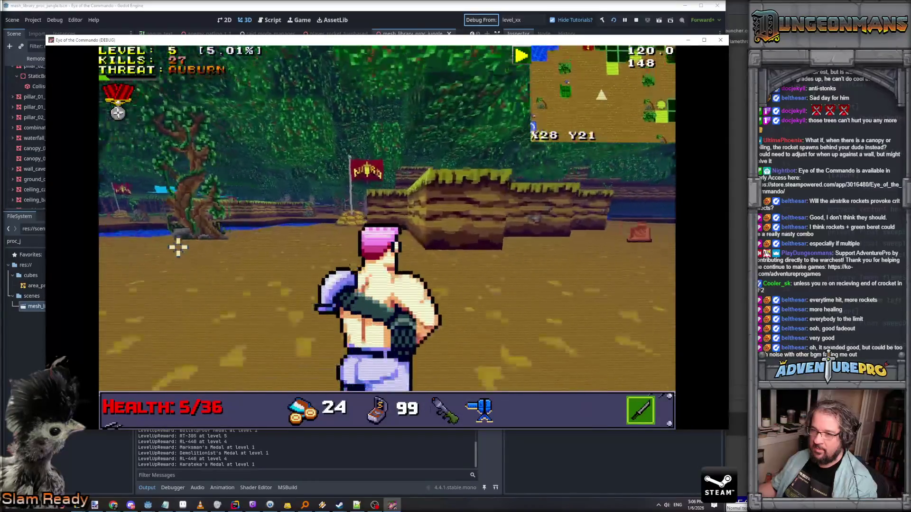
key("s")
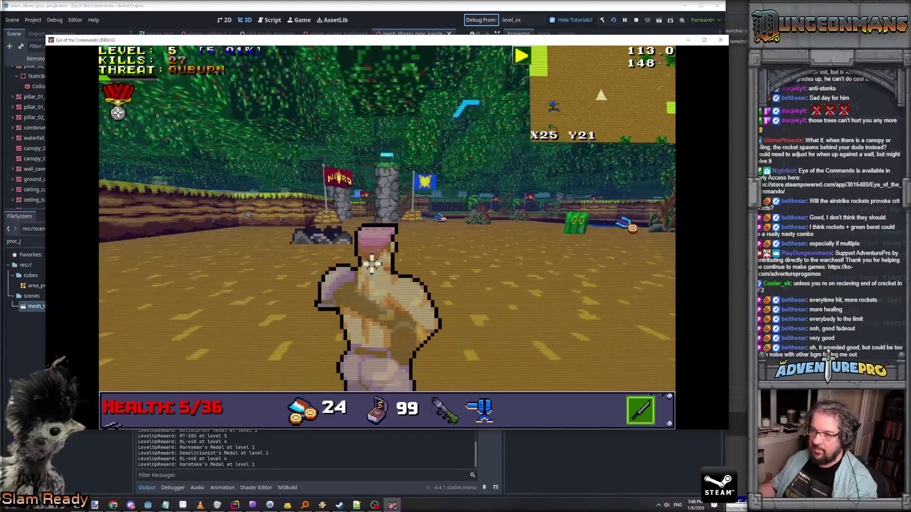
Step: Advance on the robot enemy, fire rockets at it, and collect the ammo pickup
key("w")
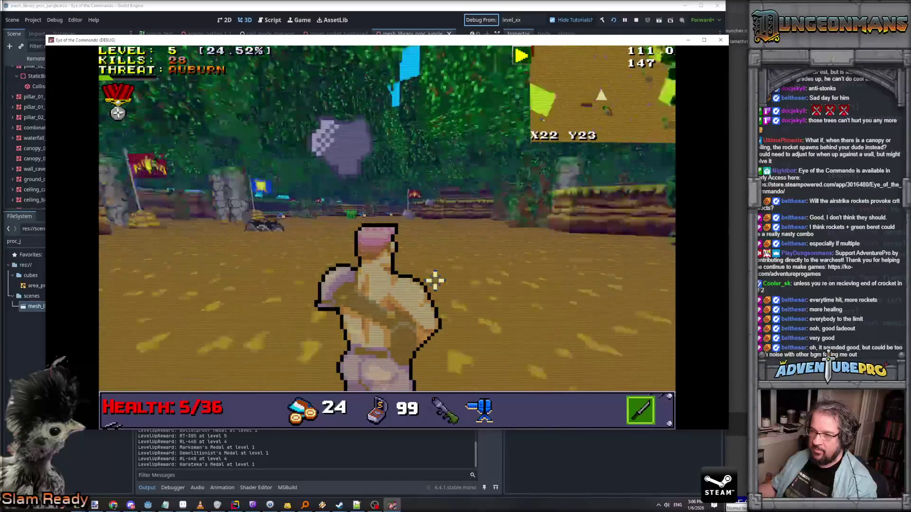
key("w")
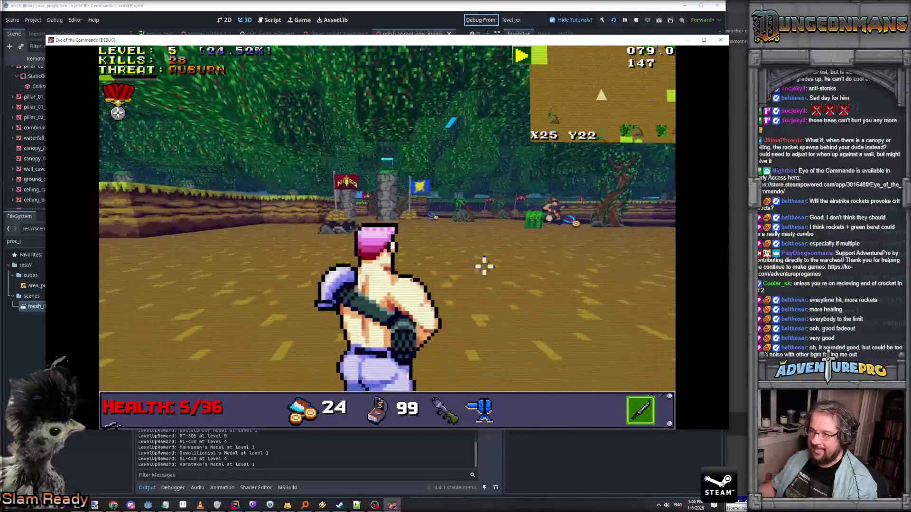
key("d")
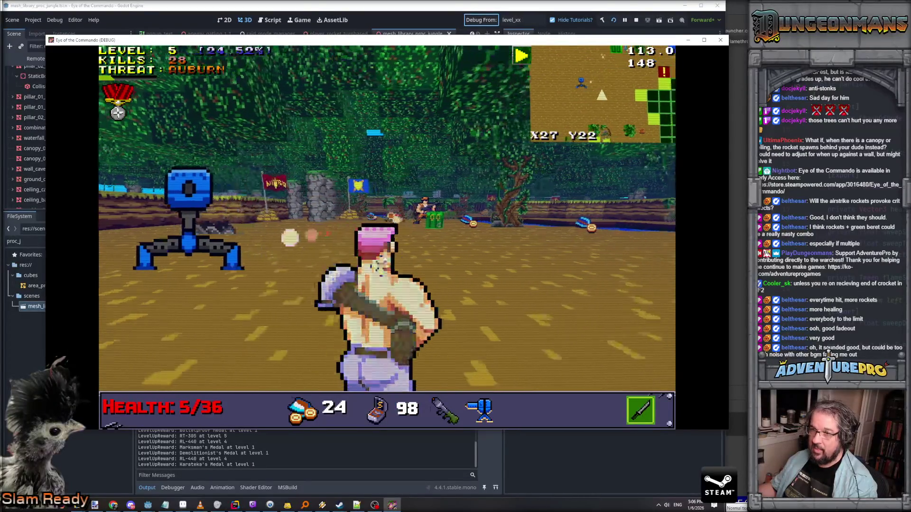
left_click(260, 254)
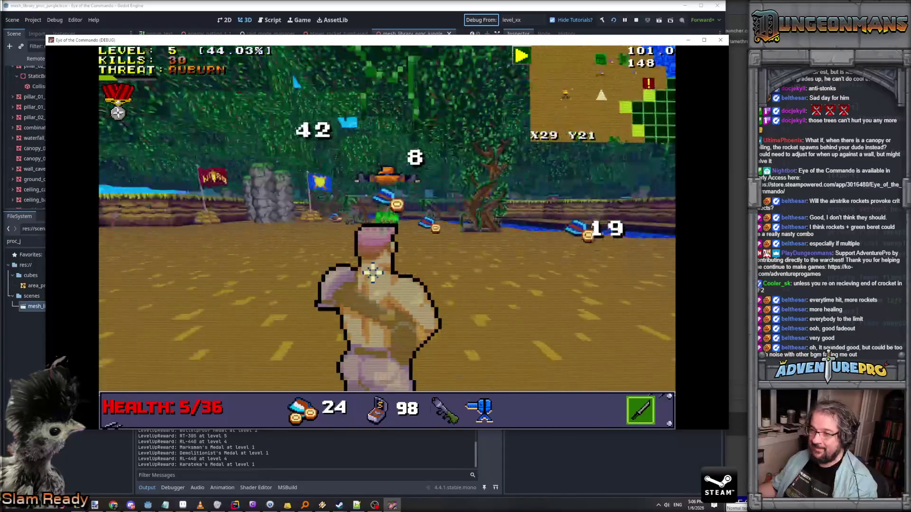
key("s")
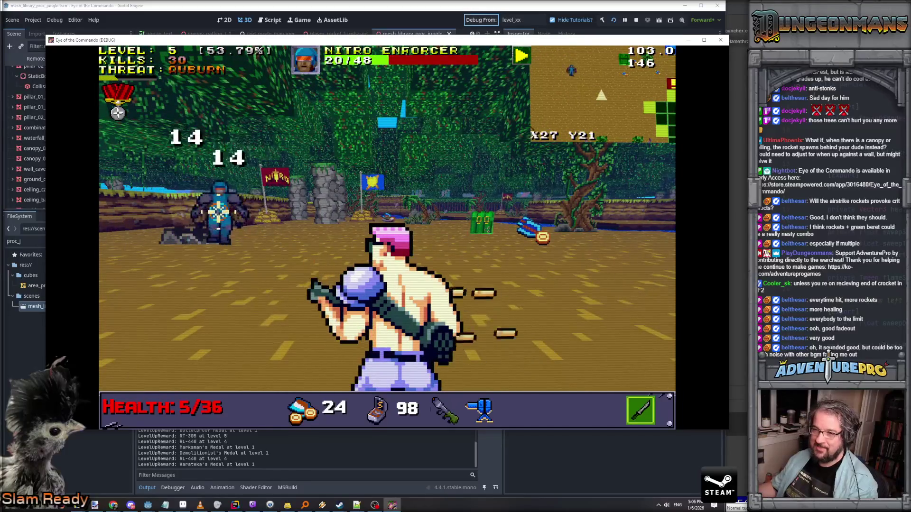
key("w")
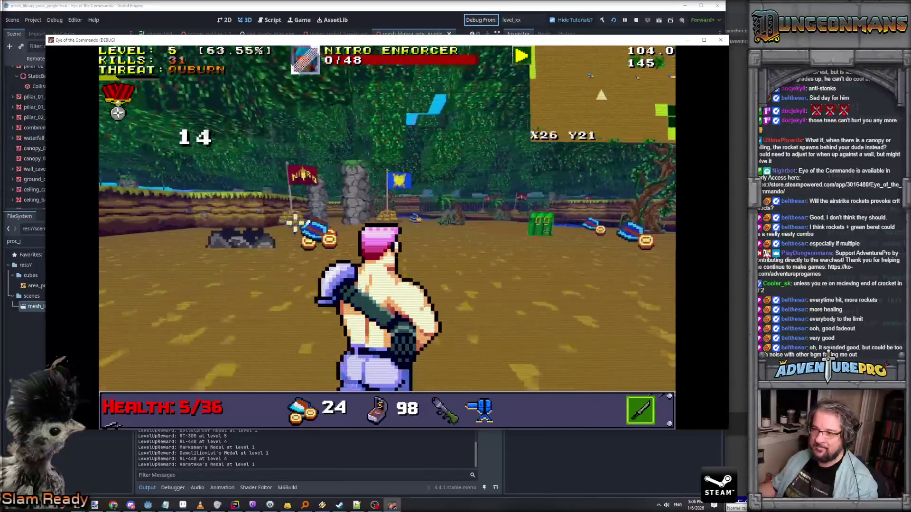
Step: Dismiss the Great Freedom Medal and Valorband popups while gathering ammo toward the flag
left_click(295, 204)
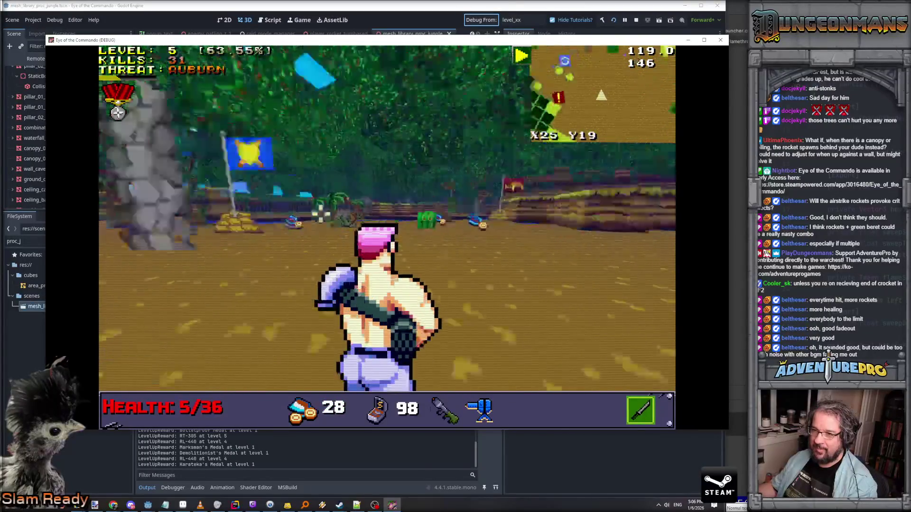
key("w")
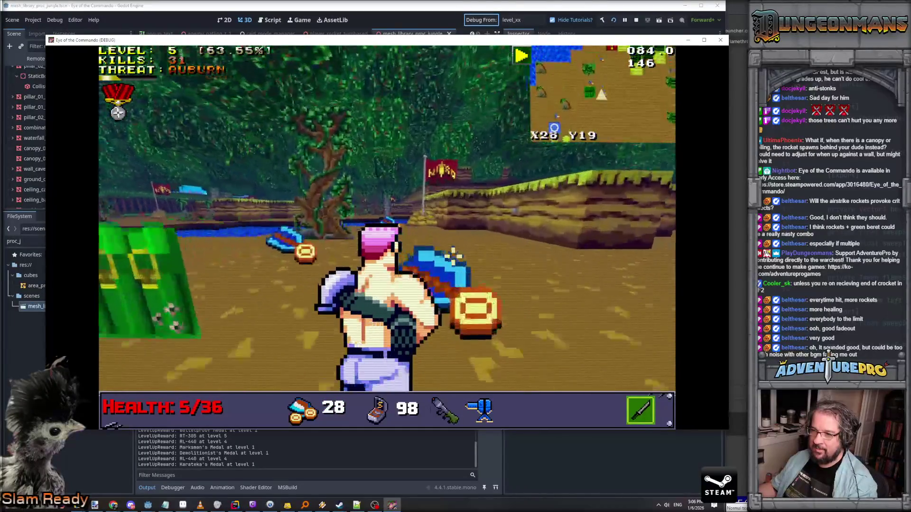
key("w")
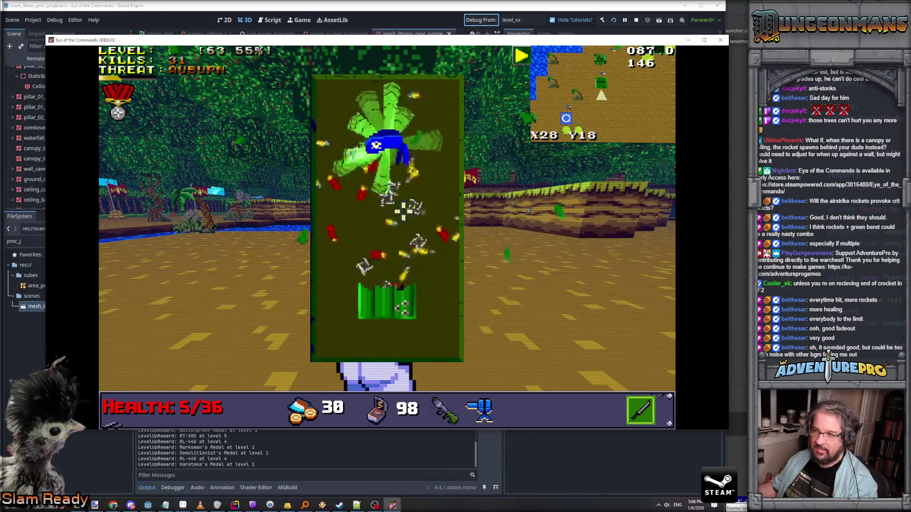
left_click(343, 224)
key("w")
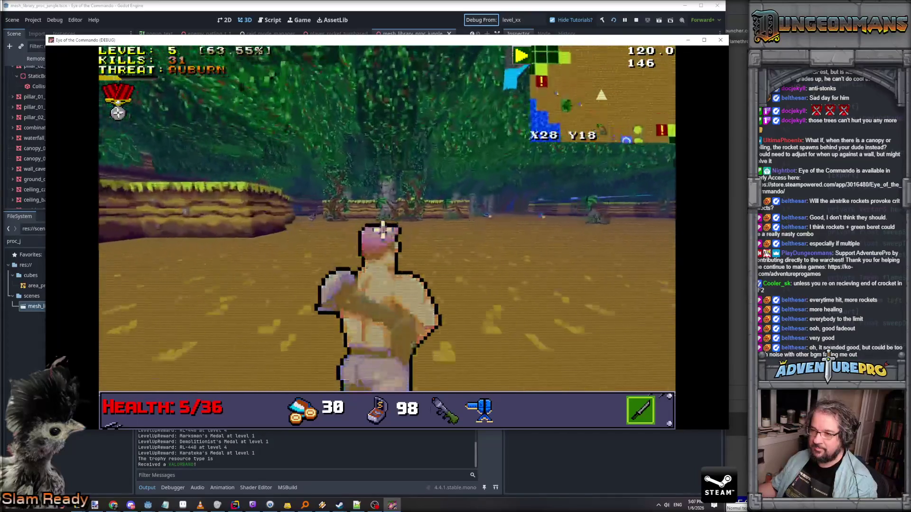
key("w")
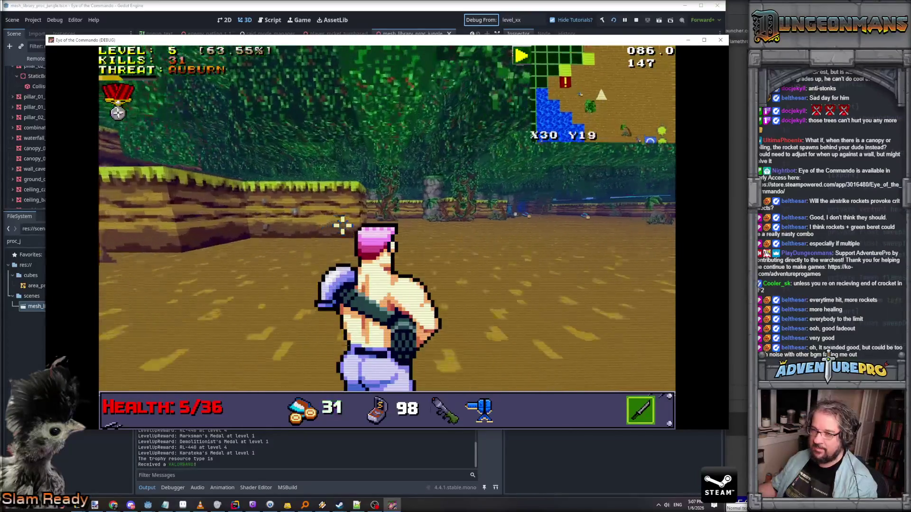
Step: Cross the river, fire rockets at the approaching enemies, then stop the game with F8
key("w")
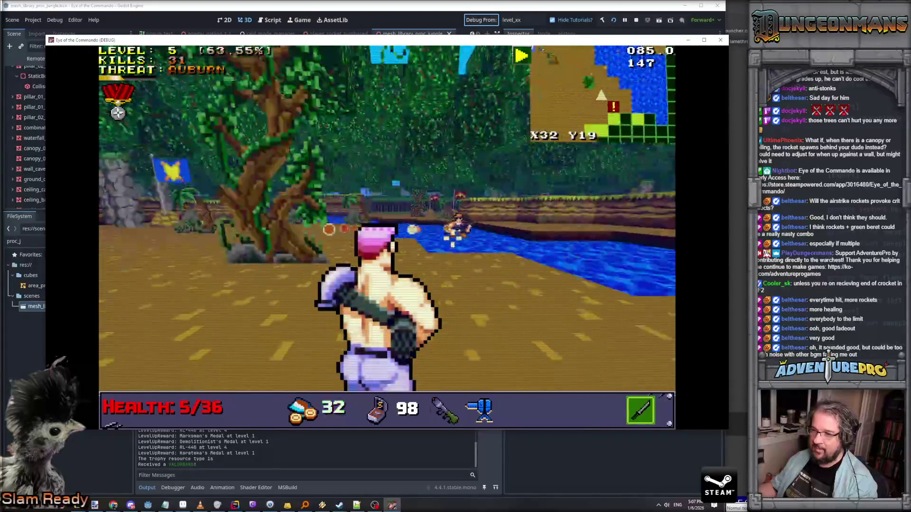
key("w")
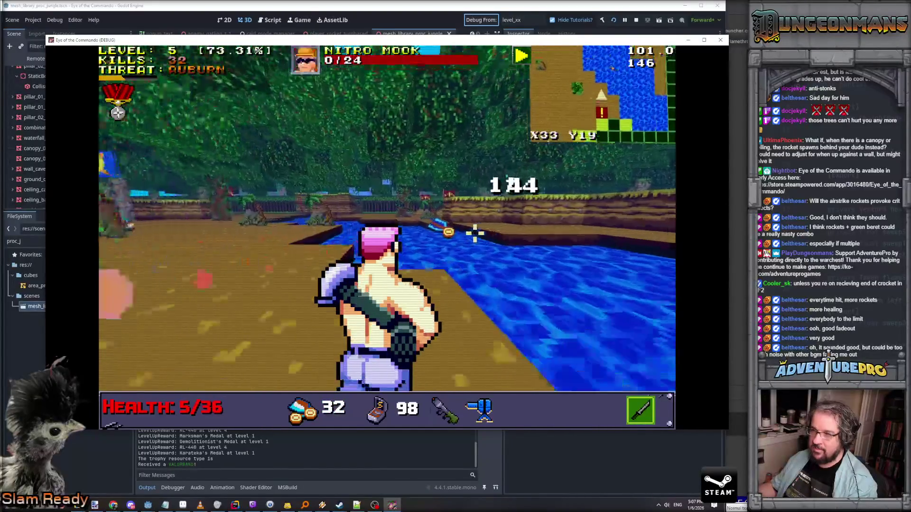
key("w")
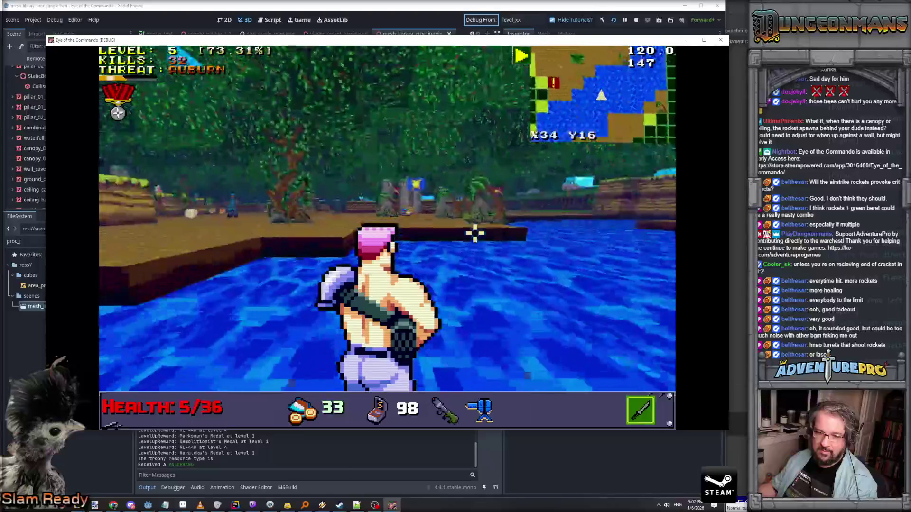
key("w")
left_click(404, 246)
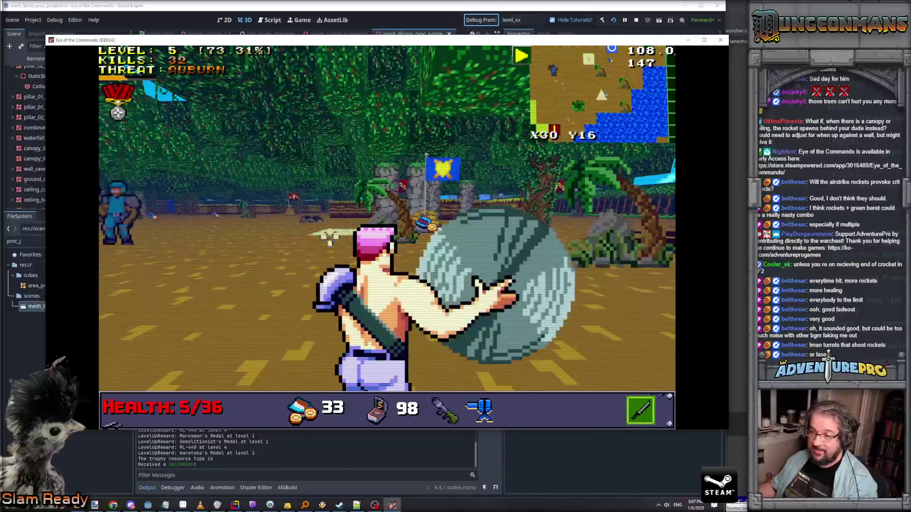
key("w")
left_click(366, 277)
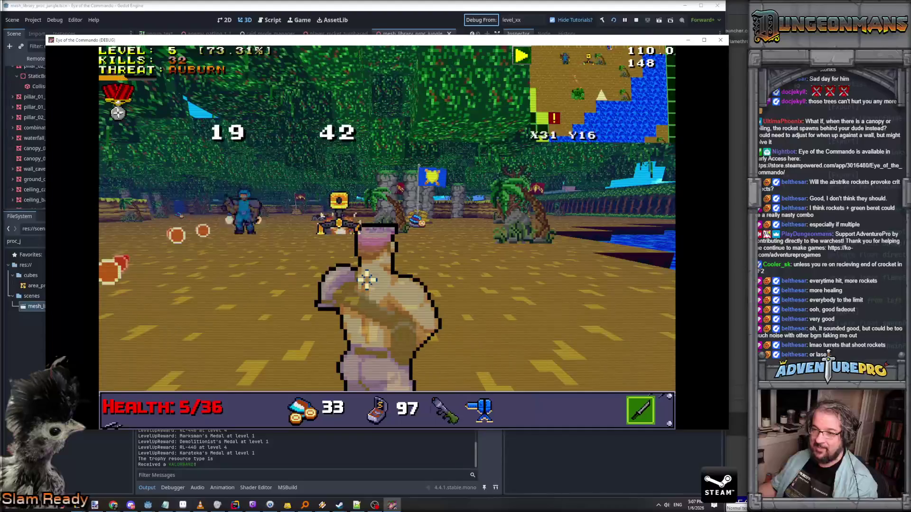
key("F8")
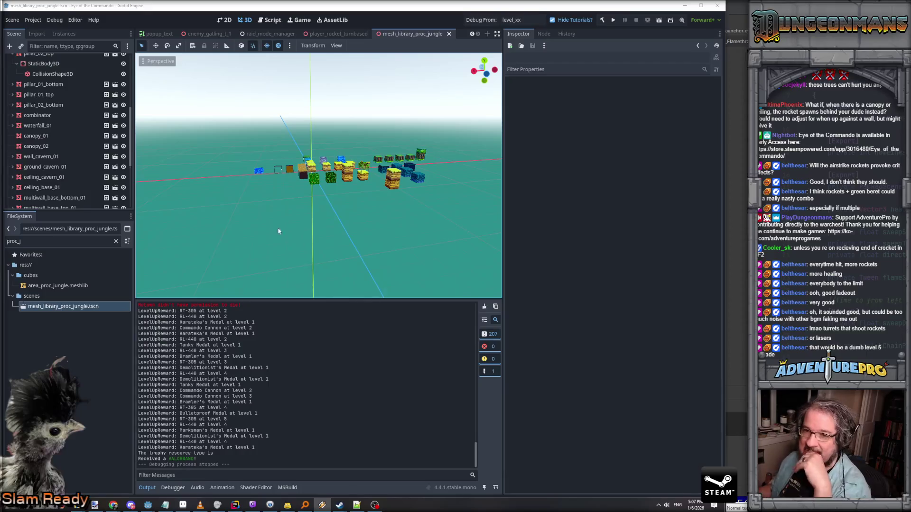
Step: Close the jungle mesh library and enable the enemy_collision mask bit on Area3D_Mans
scroll(78, 154, "up", 5)
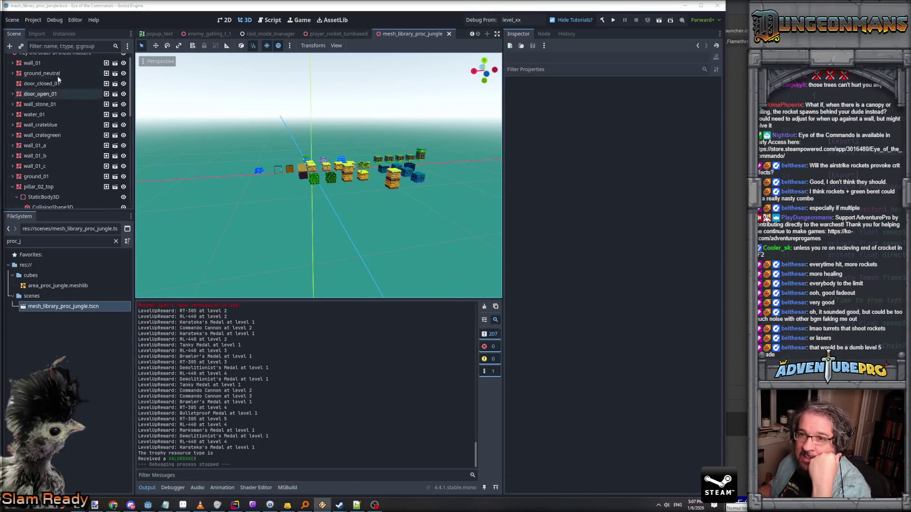
scroll(58, 79, "up", 1)
scroll(58, 79, "down", 3)
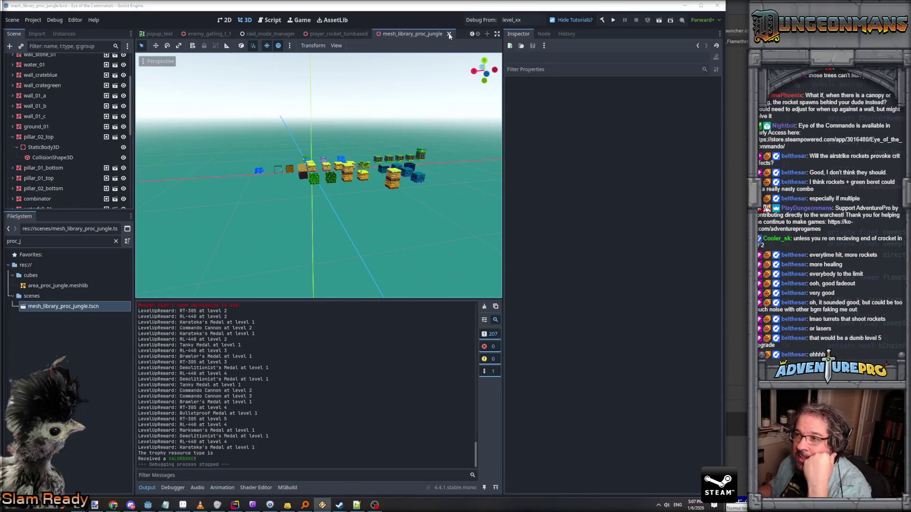
left_click(449, 34)
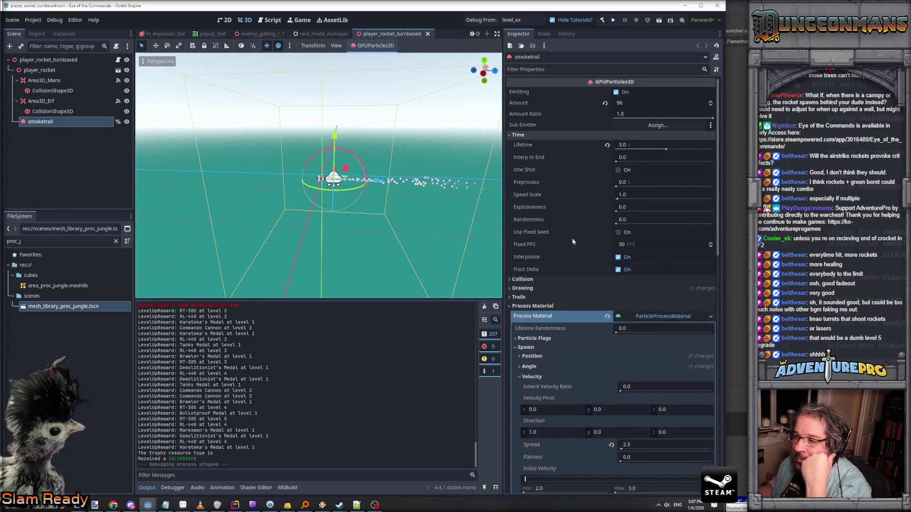
left_click(61, 81)
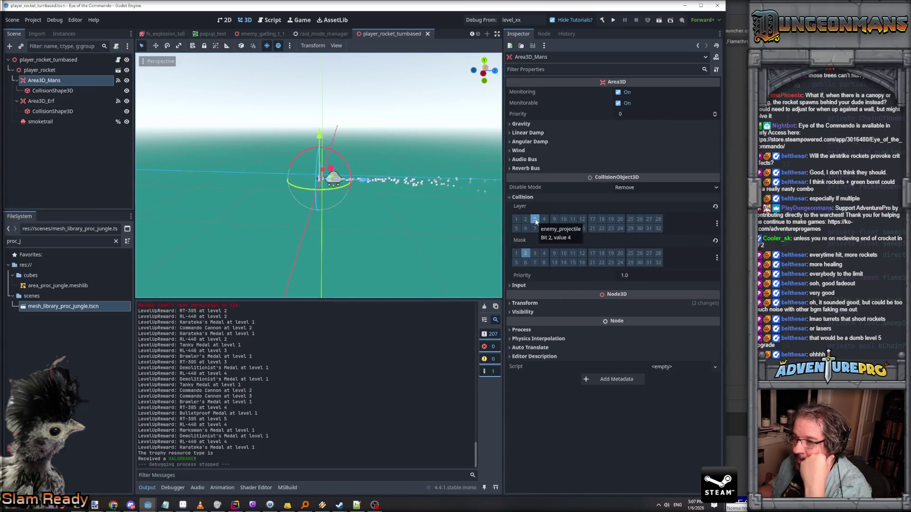
left_click(526, 253)
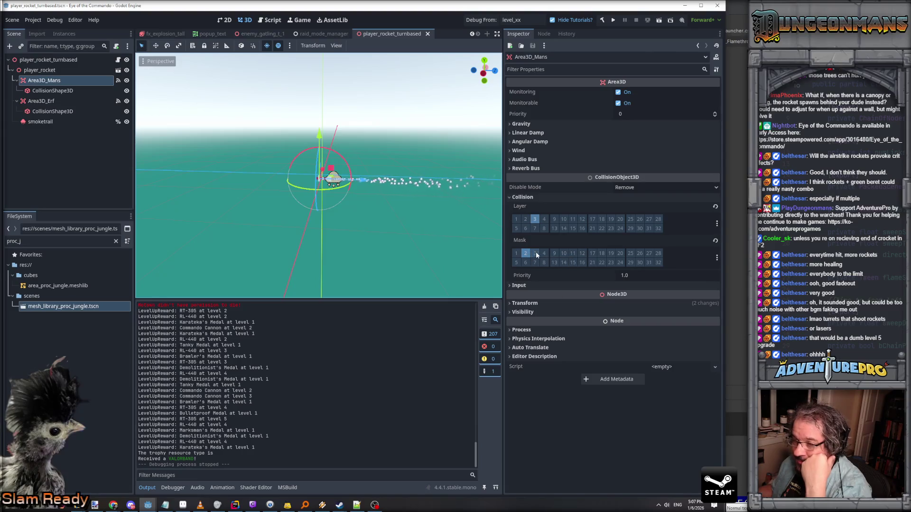
Step: Inspect Area3D_Erf's bits and filter the FileSystem to 'turret'
left_click(47, 103)
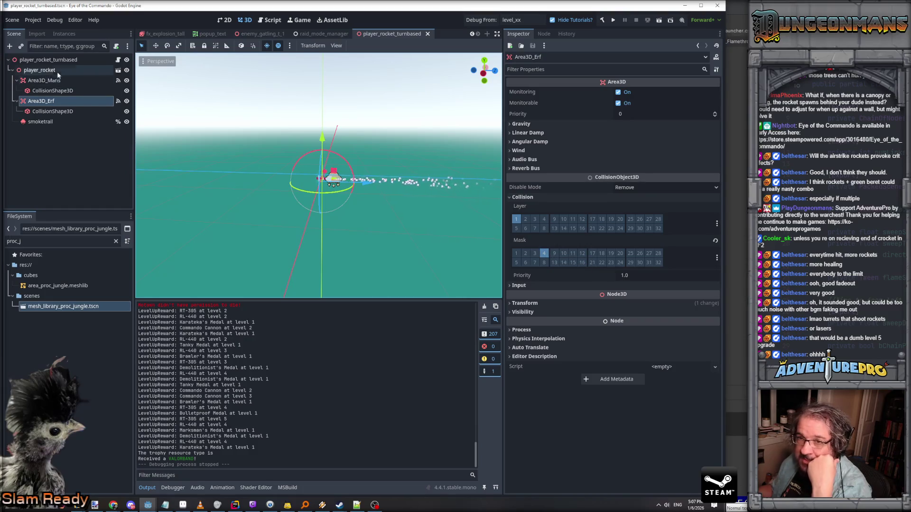
double_click(37, 245)
type("turret")
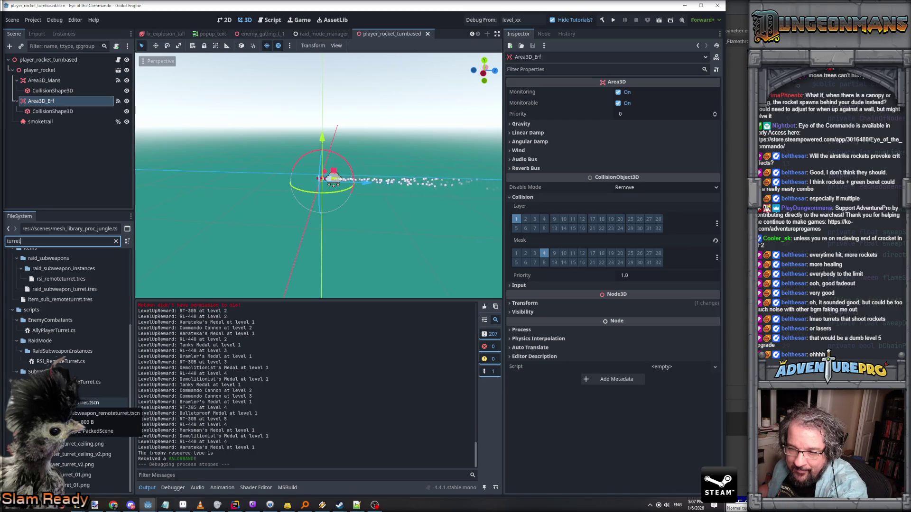
Step: Open subweapon_remoteturret, then the ally_player_placeable_turret_t1 scene
double_click(88, 403)
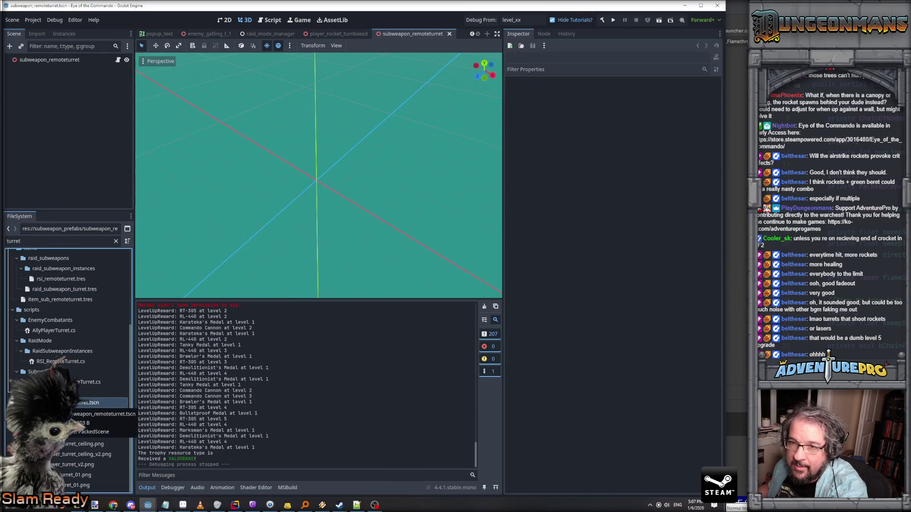
scroll(88, 394, "up", 5)
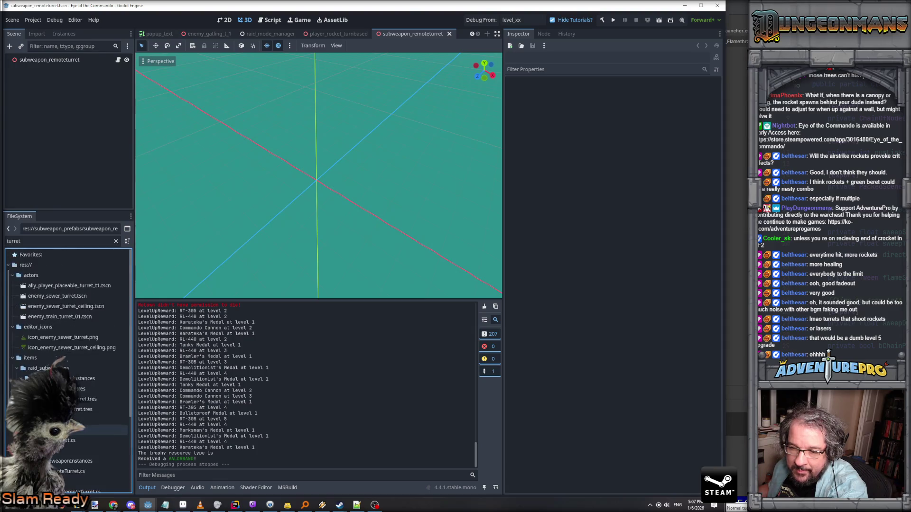
scroll(87, 378, "down", 3)
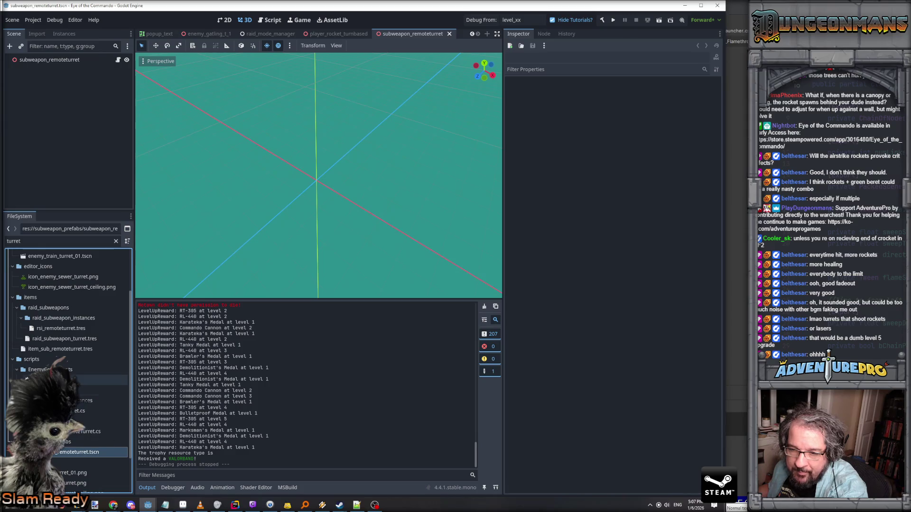
scroll(55, 332, "up", 3)
double_click(59, 287)
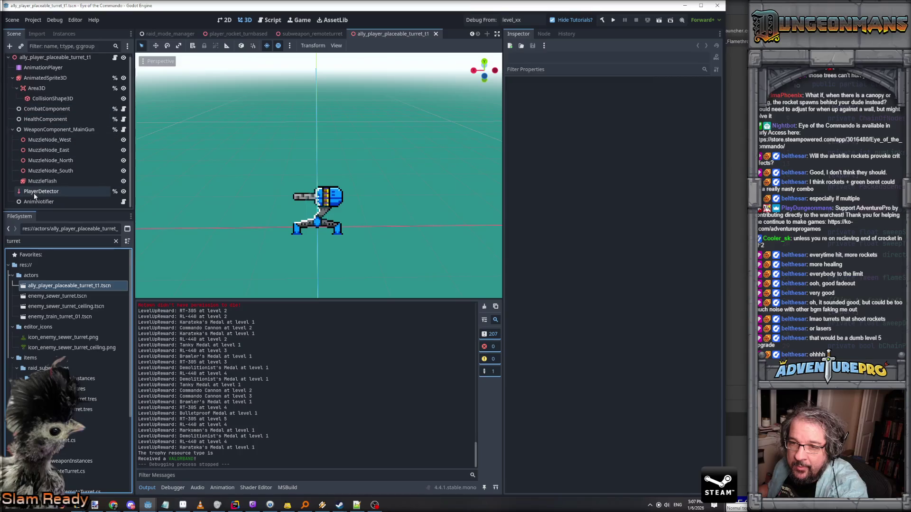
Step: Put the turret's Area3D on collision layer 1 only, save, and launch the game
left_click(38, 91)
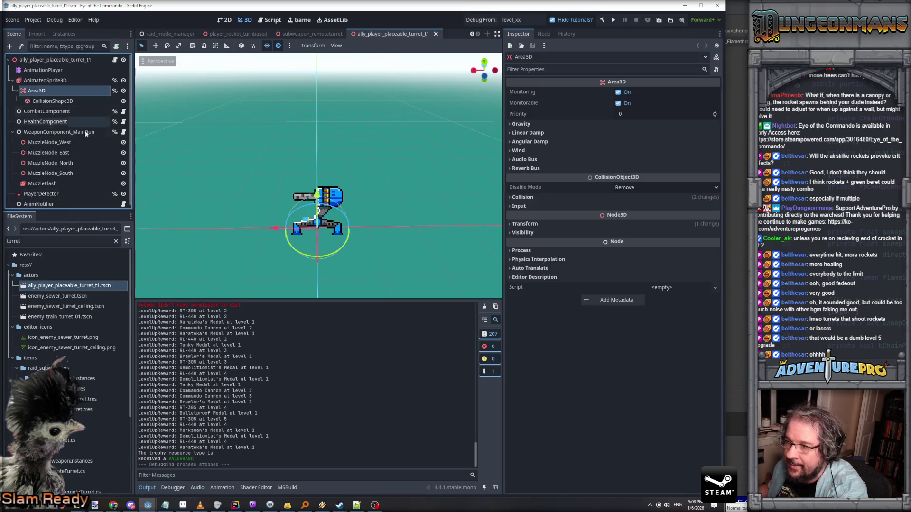
left_click(522, 197)
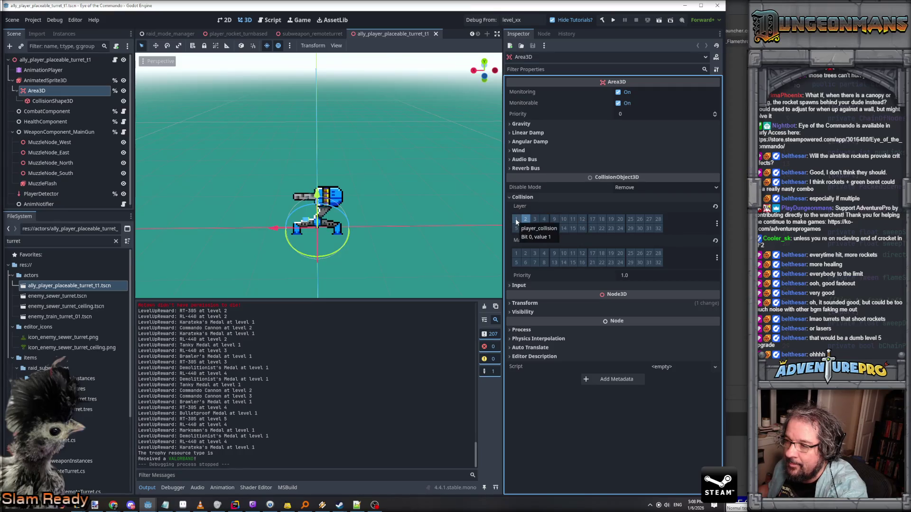
left_click(517, 221)
left_click(525, 220)
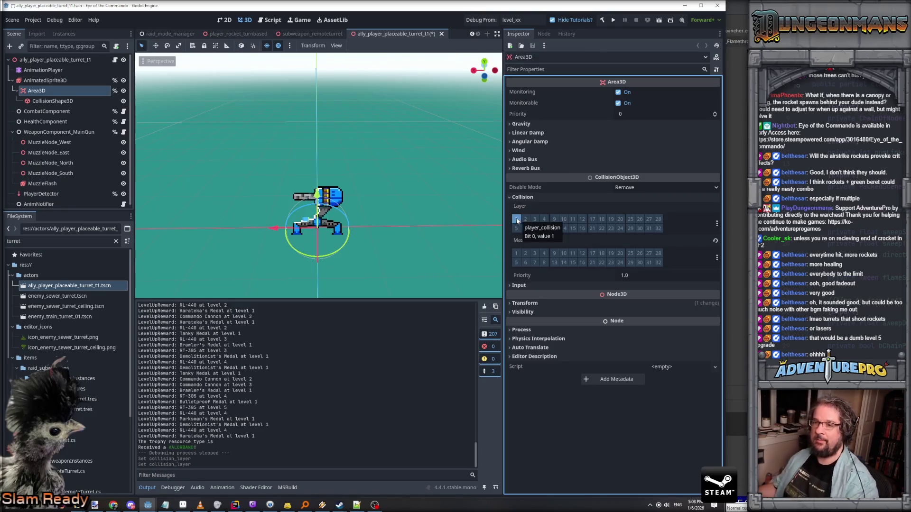
key("ctrl+s")
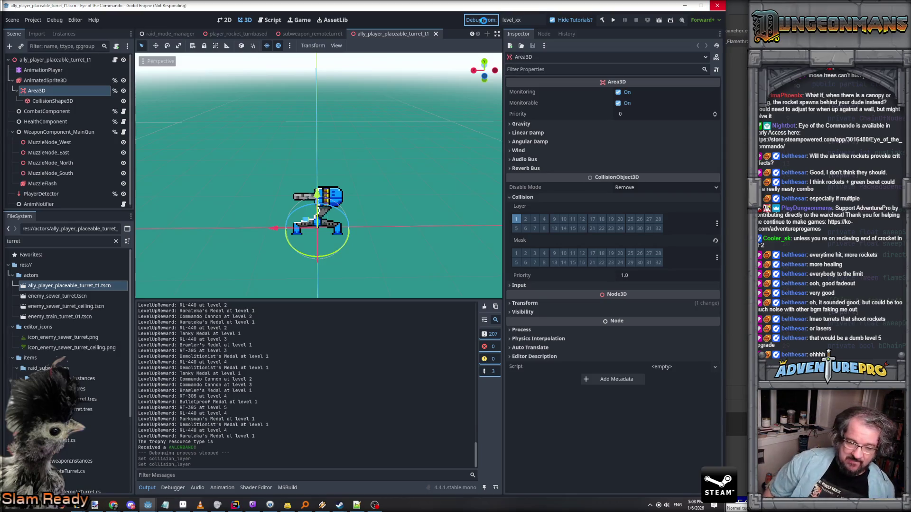
left_click(485, 22)
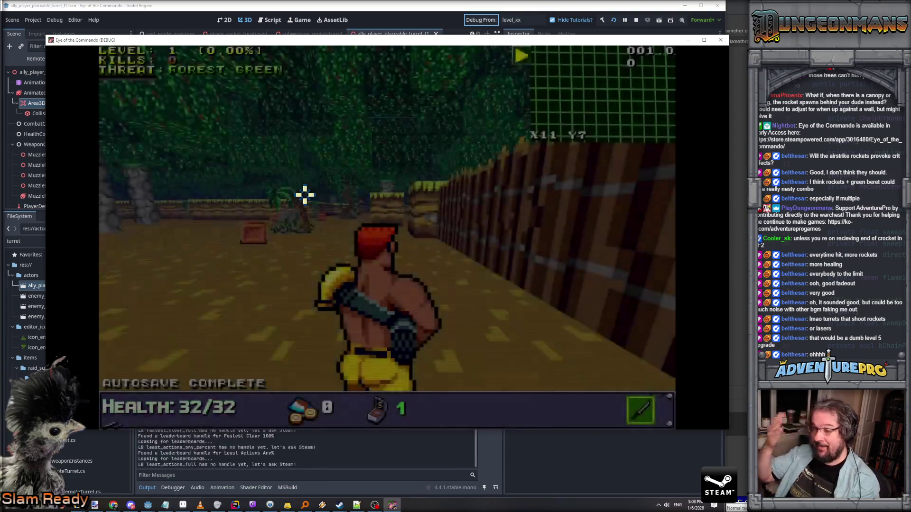
Step: Collect the ammo and medal pickups and shoot the enemy by the stone pillars
key("w")
key("w")
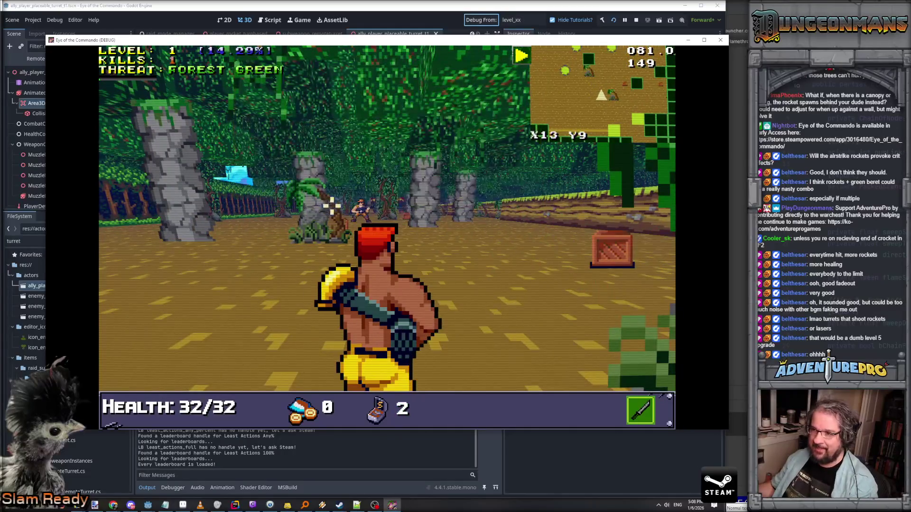
key("w")
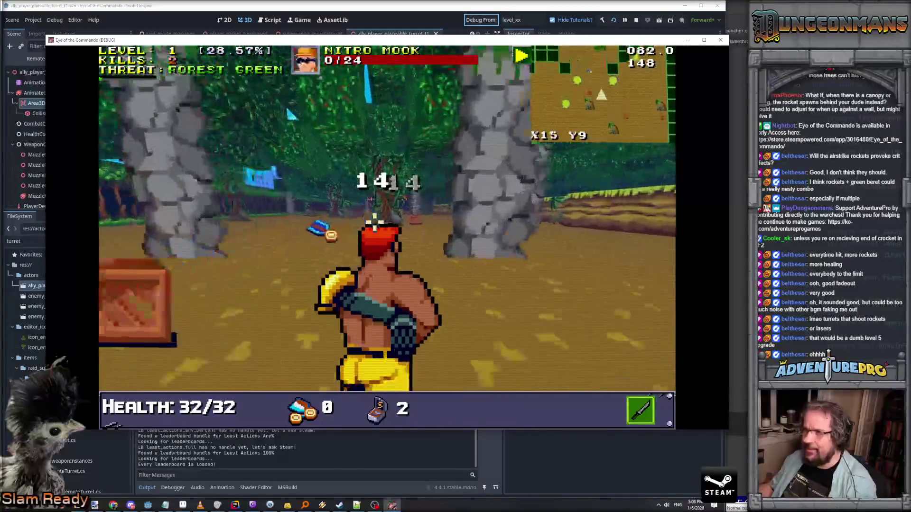
key("w")
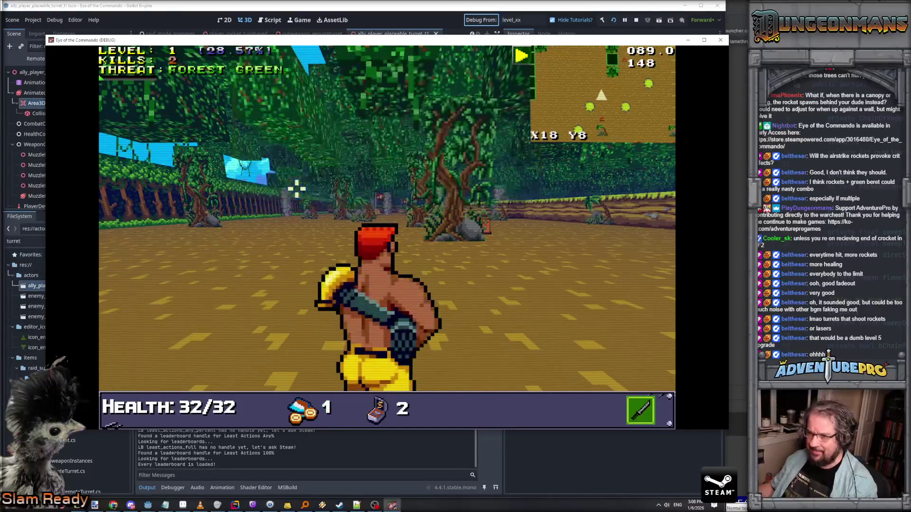
key("d")
key("d")
key("w")
left_click(371, 230)
Step: Shoot the Nitro Mook and nearby enemy for five kills, then open the console
key("s")
key("s")
key("s")
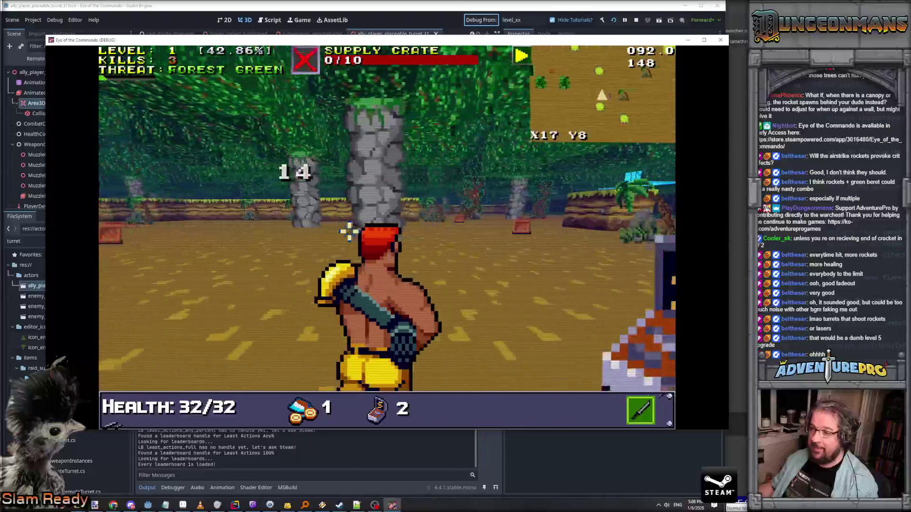
key("s")
key("w")
key("w")
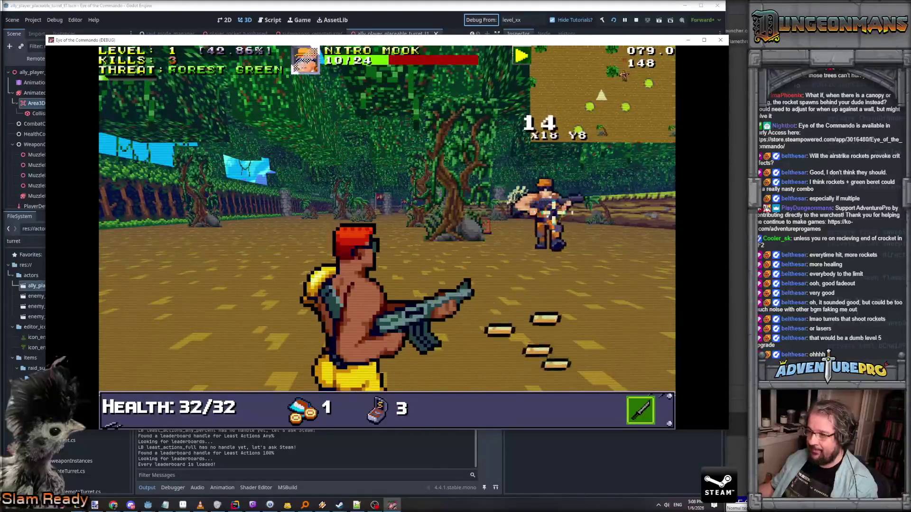
left_click(551, 211)
key("w")
key("d")
left_click(375, 257)
key("w")
key("w")
key("w")
key("w")
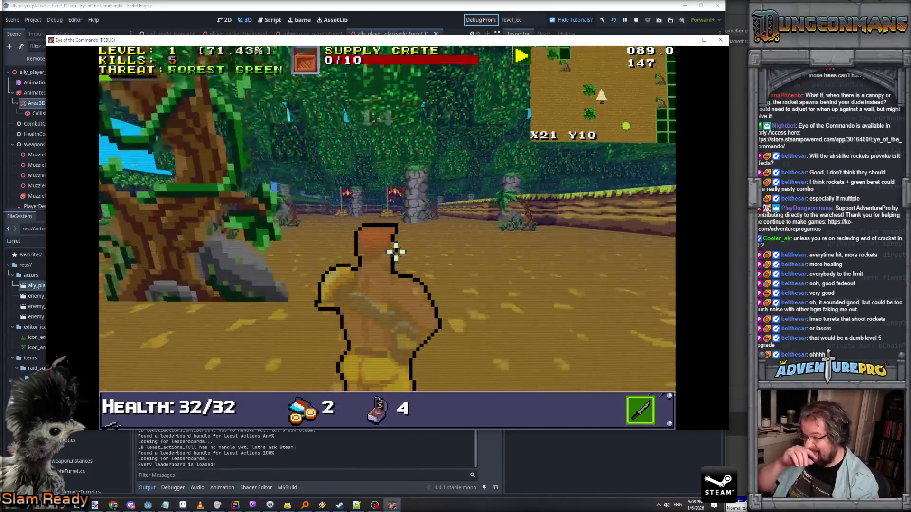
key("w")
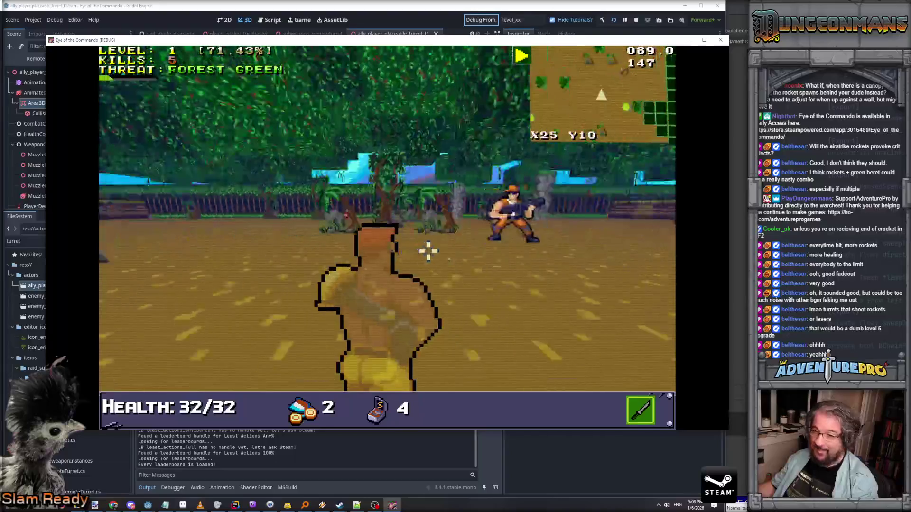
key("d")
key("grave")
type("RSW TURRET")
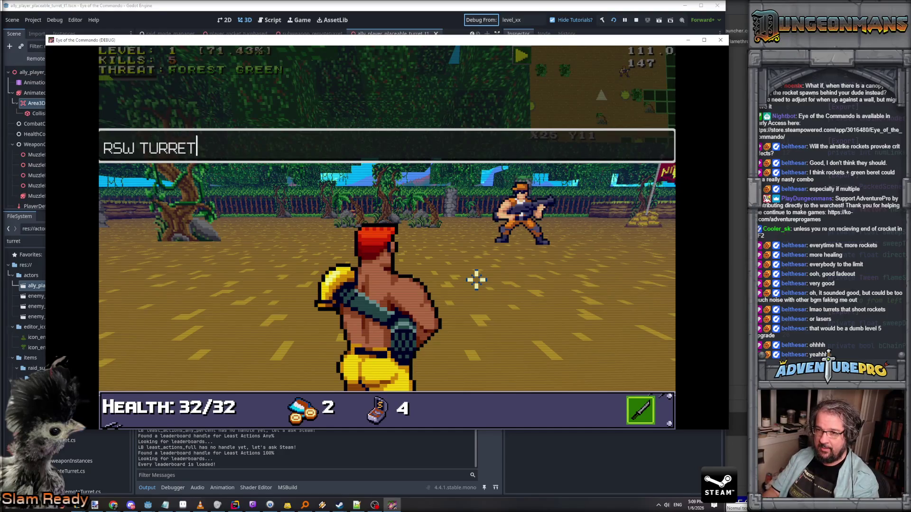
Step: Submit RSW TURRET three times to grant the turret subweapon and level it twice
key("Return")
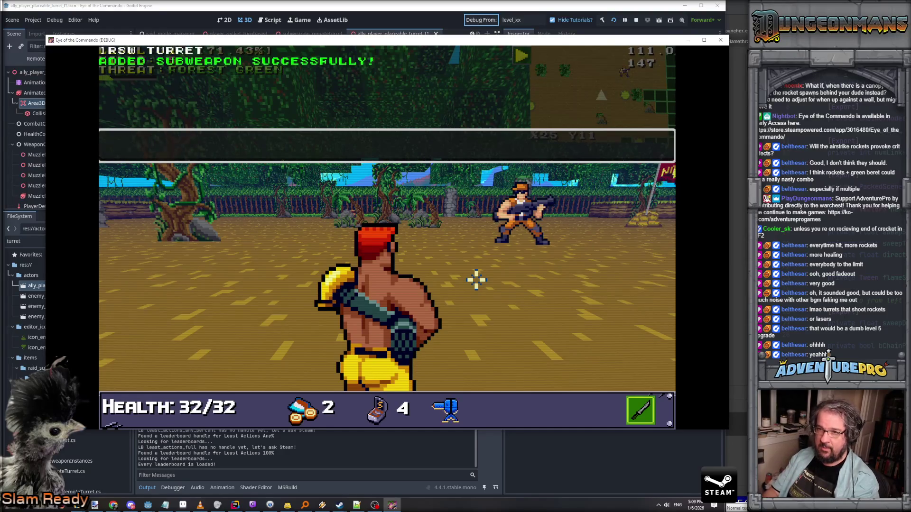
key("Up")
key("Return")
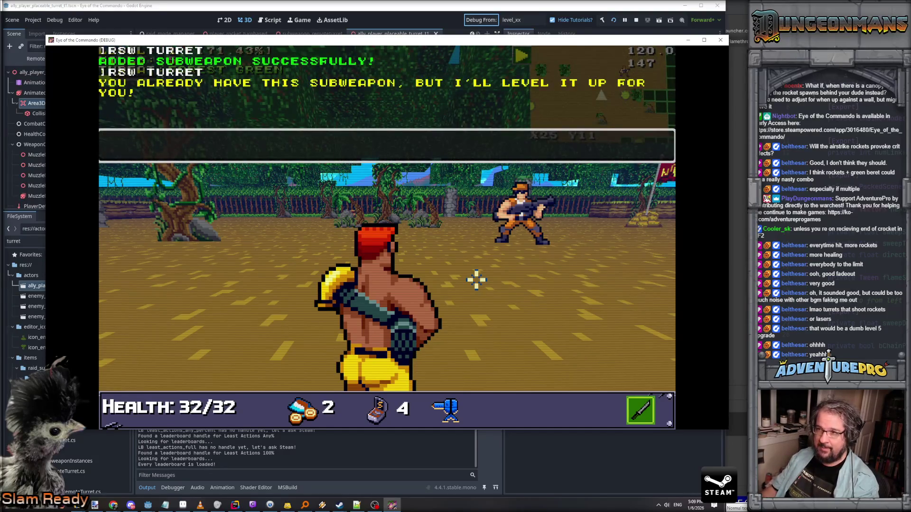
key("grave")
key("grave")
key("Up")
key("Return")
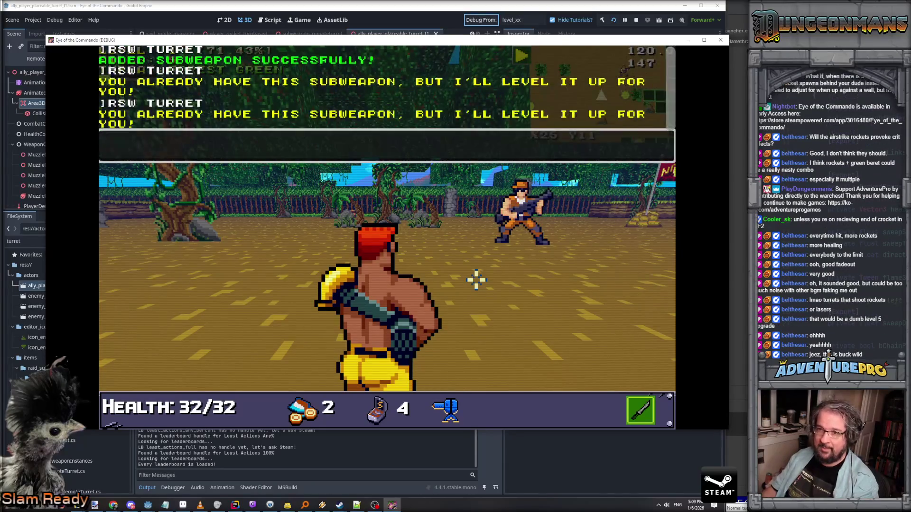
Step: Close the console, then ready the turret and place it on the ground
key("Up")
key("Down")
key("Up")
key("Down")
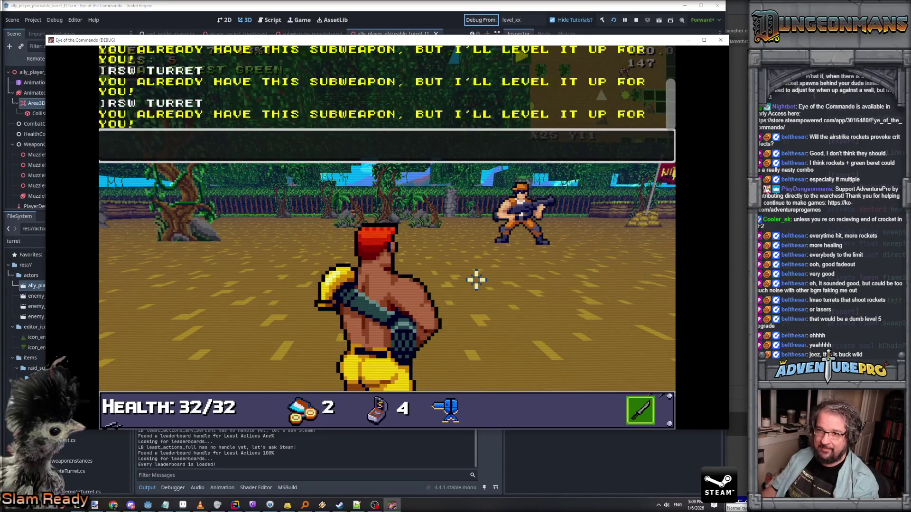
key("grave")
right_click(476, 279)
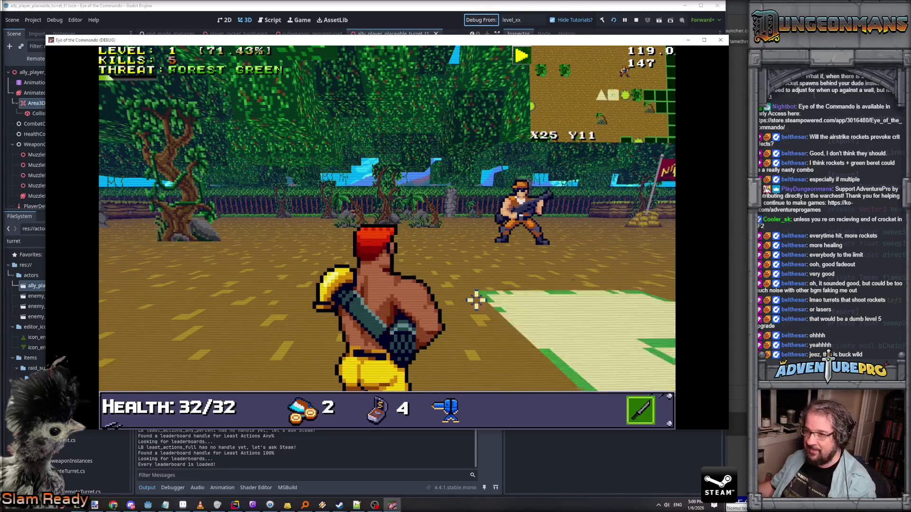
left_click(397, 287)
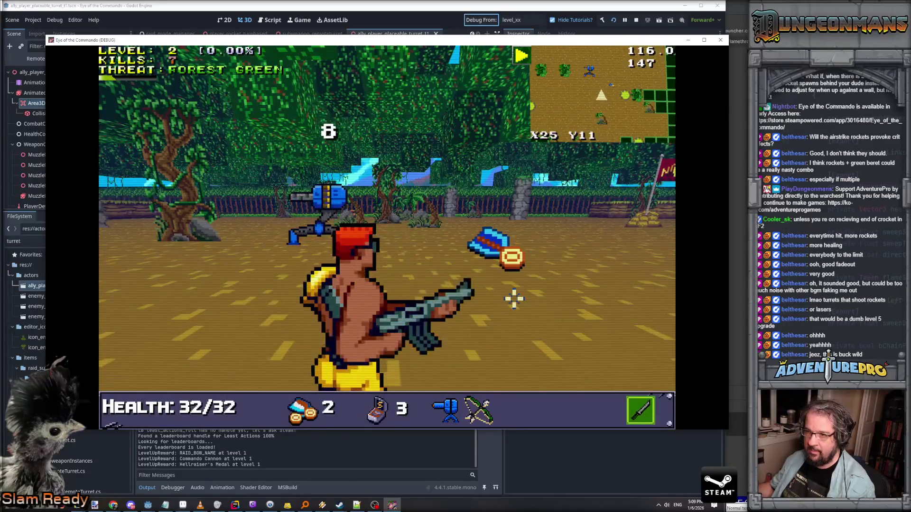
Step: Attack nearby enemies and advance through the forest while keeping the placed turret in view
left_click(514, 298)
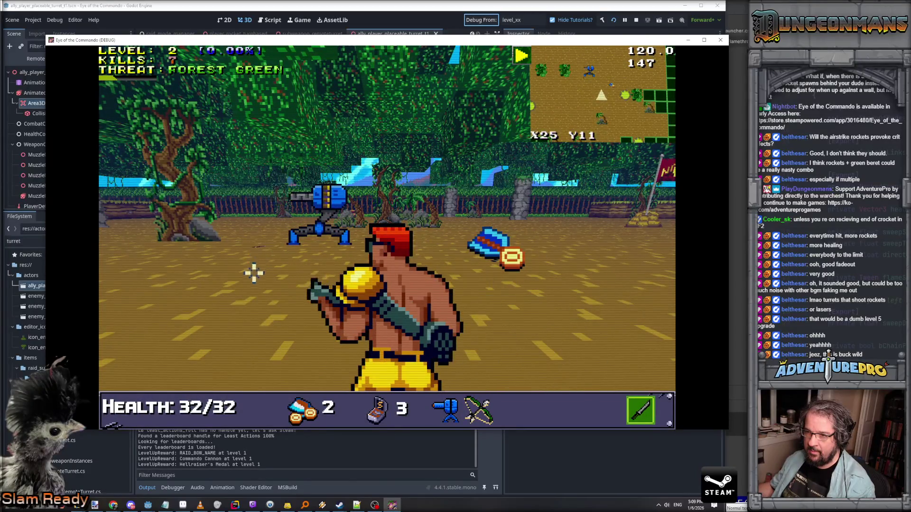
key("w")
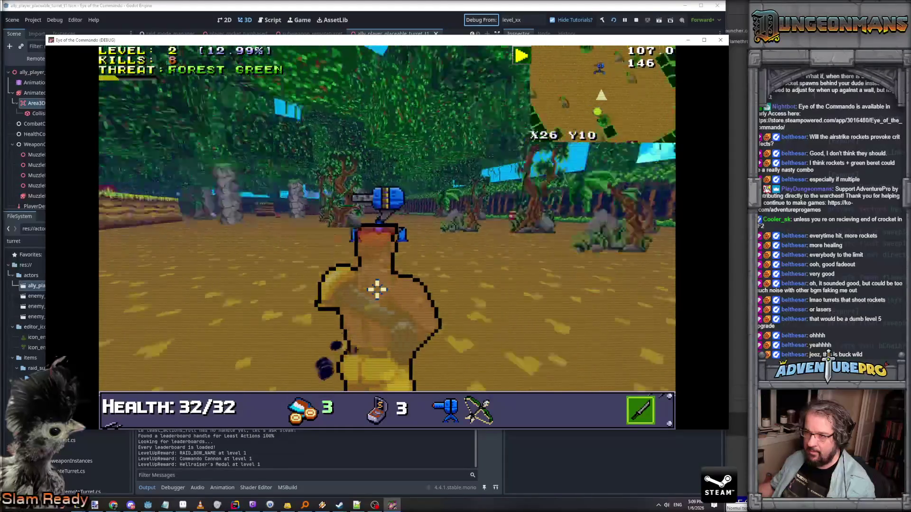
key("a")
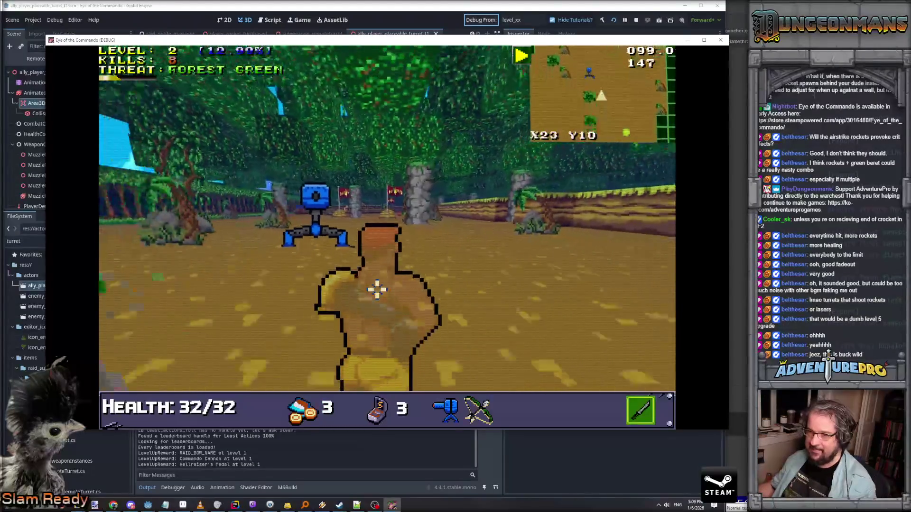
key("w")
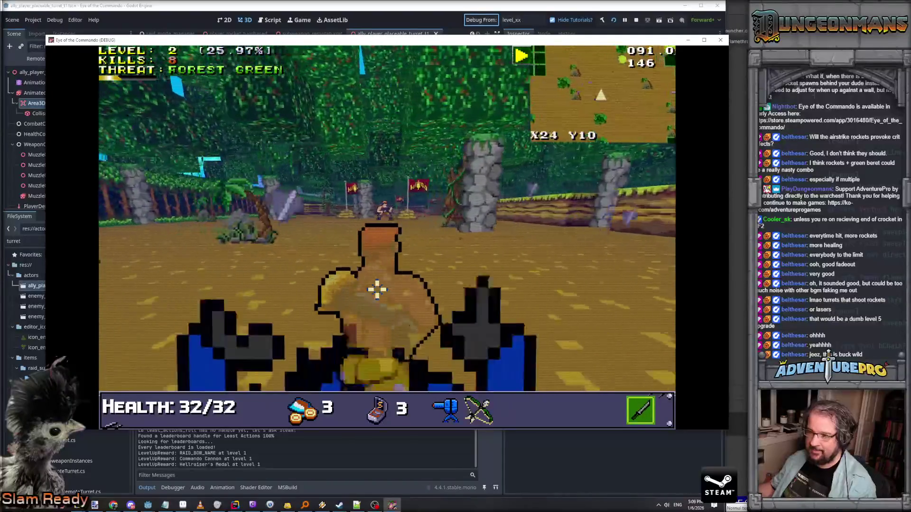
left_click(427, 297)
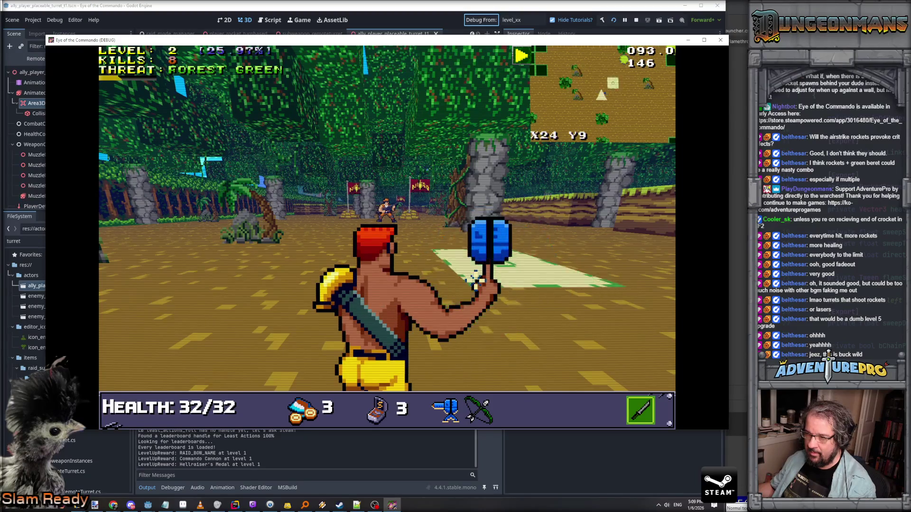
key("a")
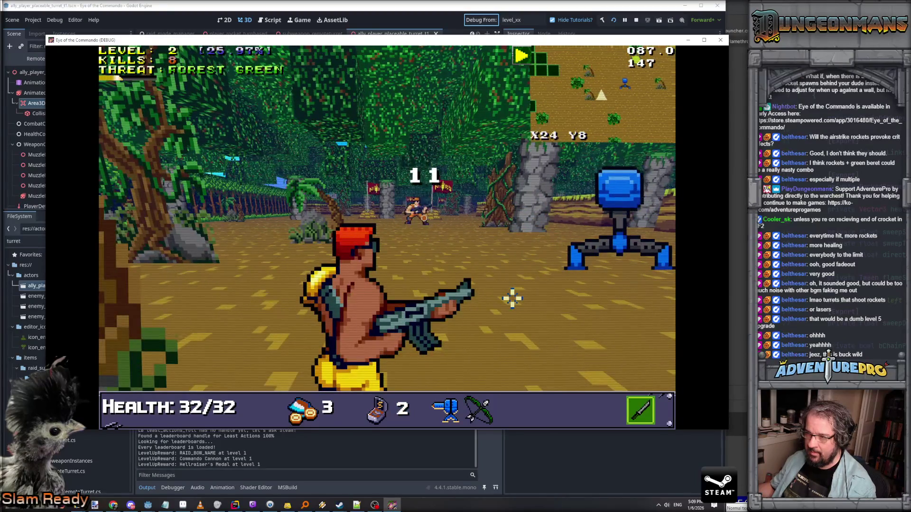
key("w")
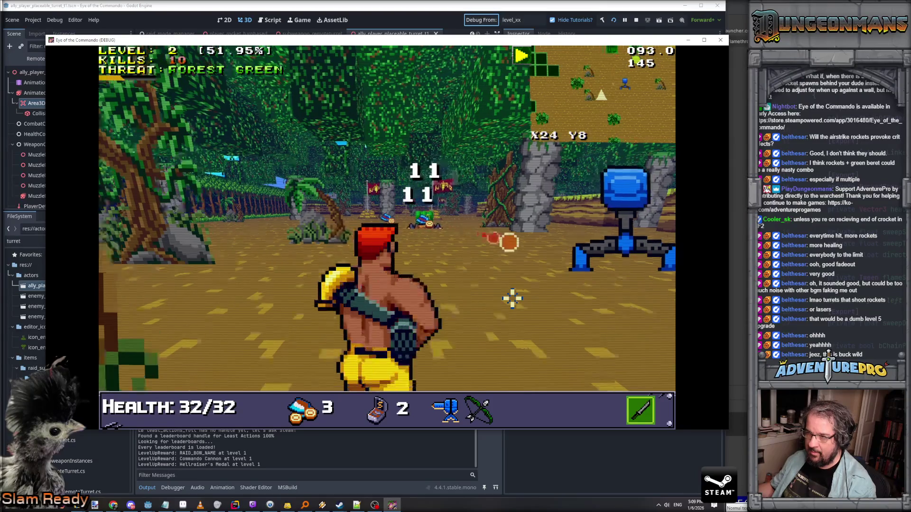
Step: Collect the Quartermaster's Magic pickup, push deeper into the forest, and start typing TESTLEVELUP
key("w")
key("w")
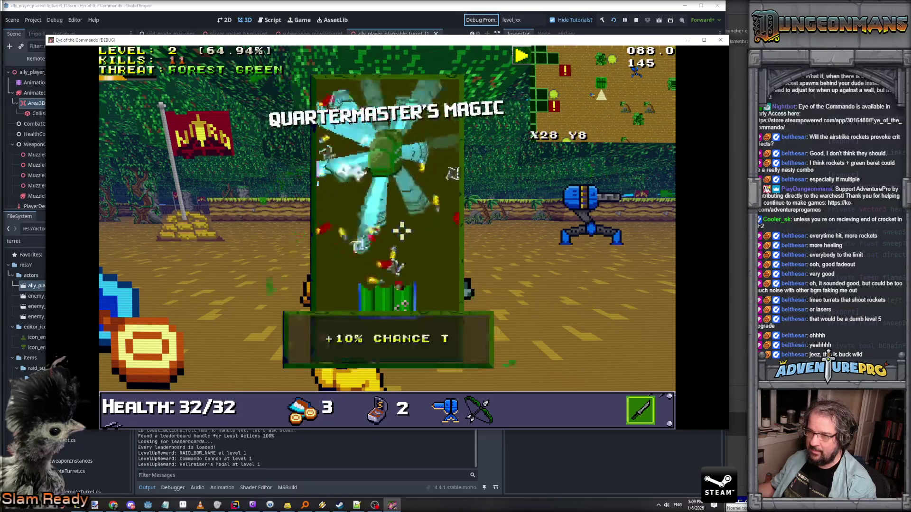
key("w")
key("w")
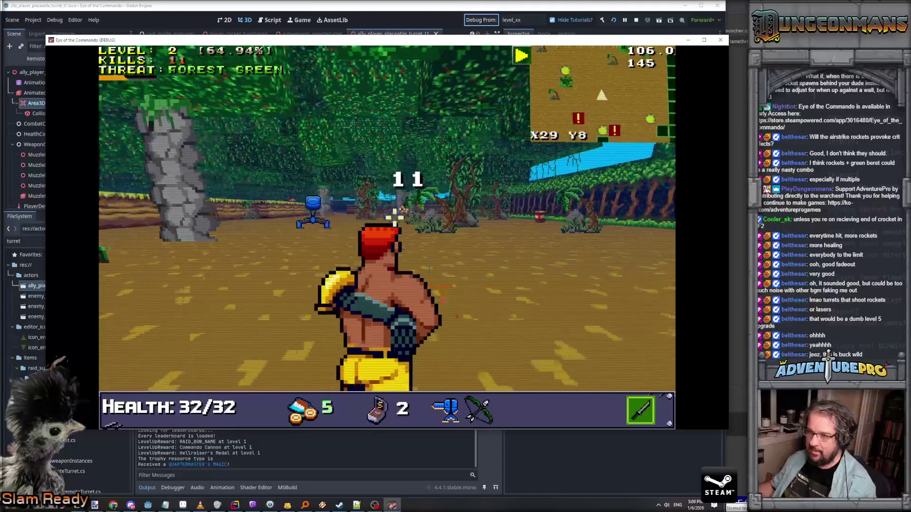
key("d")
key("w")
key("grave")
type("TESTLEVELU")
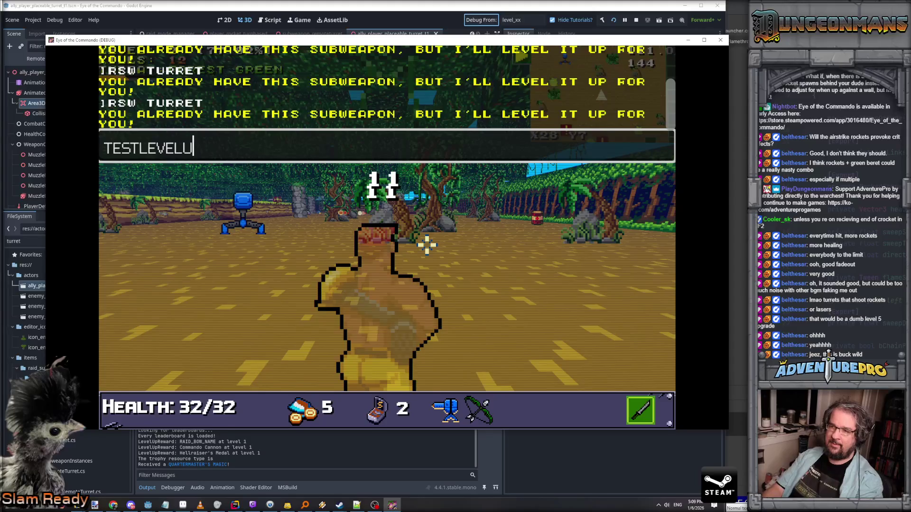
type("P")
Step: Run TESTLEVELUP twice, choosing RT-305 and then Karateka's Medal as rewards
key("Return")
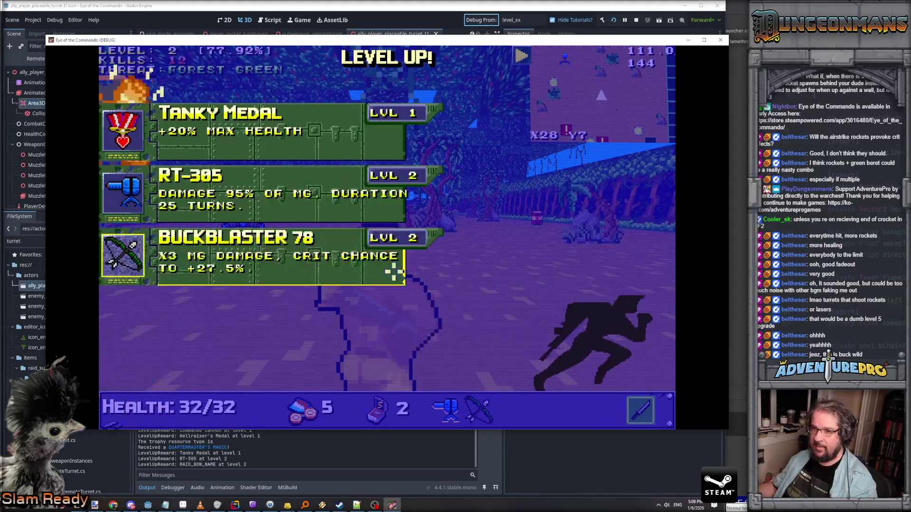
left_click(270, 192)
key("grave")
key("Up")
key("Return")
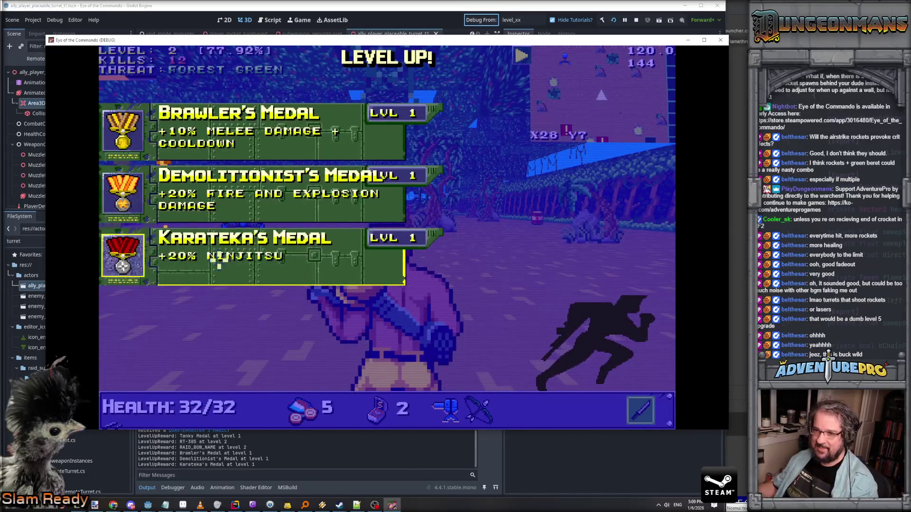
left_click(219, 266)
Step: Rerun TESTLEVELUP, choosing Commando Cannon then Demolitionist's Medal, and run it once more
key("grave")
key("Up")
key("Return")
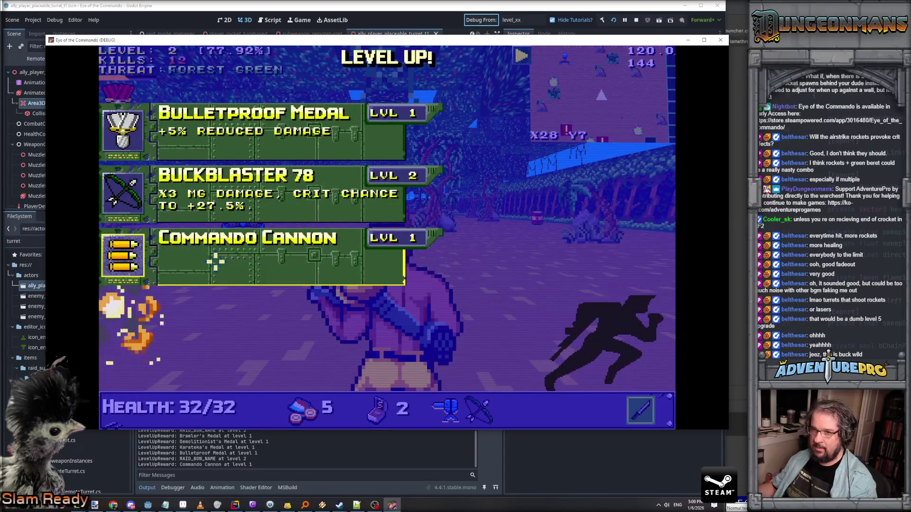
left_click(236, 254)
key("grave")
key("Up")
key("Return")
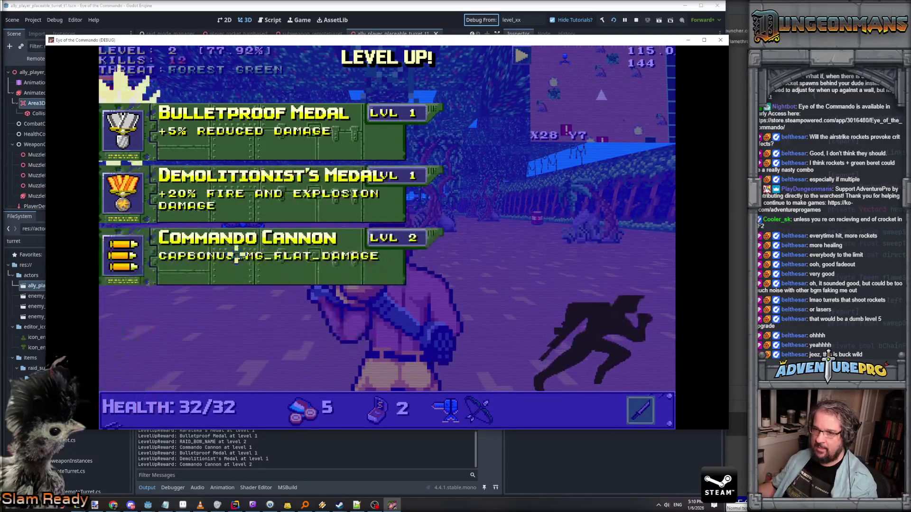
left_click(254, 190)
key("grave")
key("Up")
key("Return")
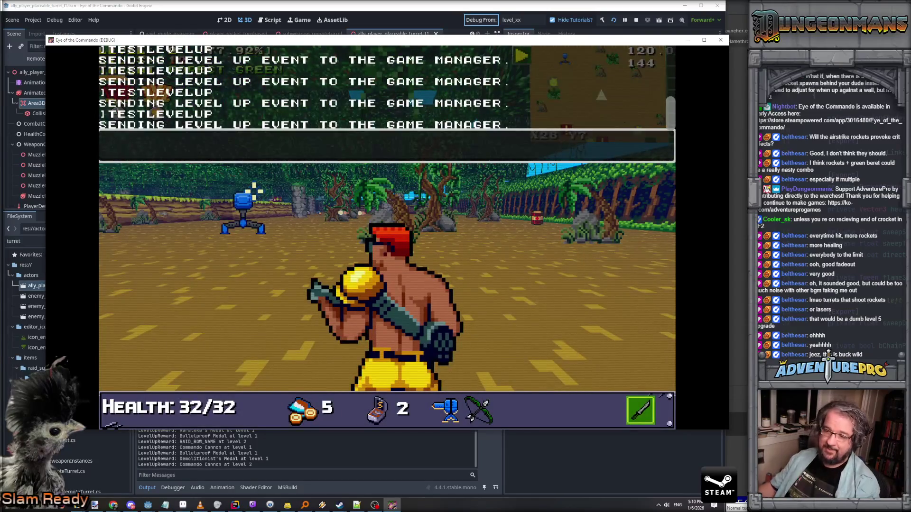
mouse_move(113, 505)
left_click(94, 492)
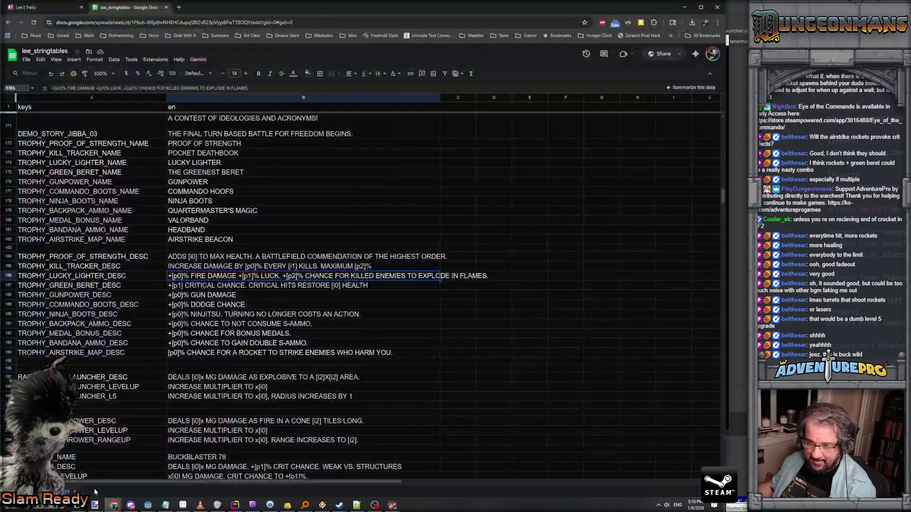
scroll(110, 368, "up", 15)
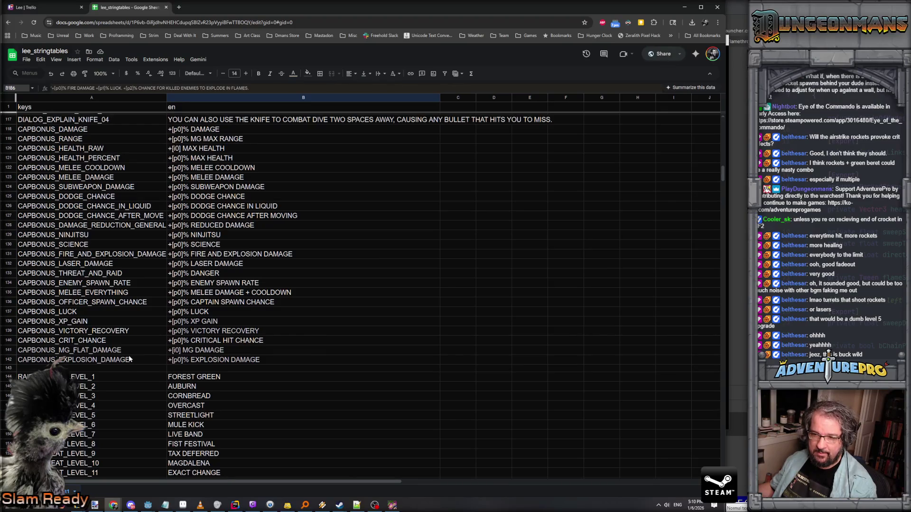
left_click(130, 354)
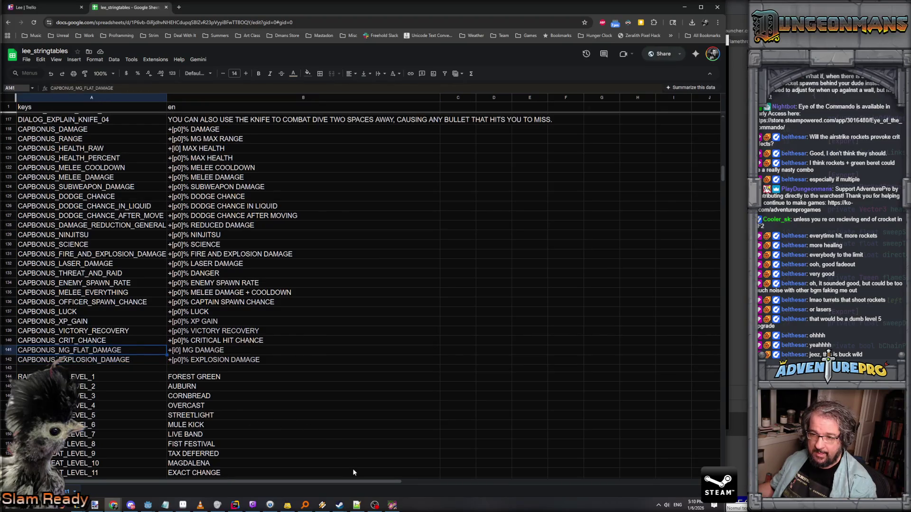
left_click(392, 506)
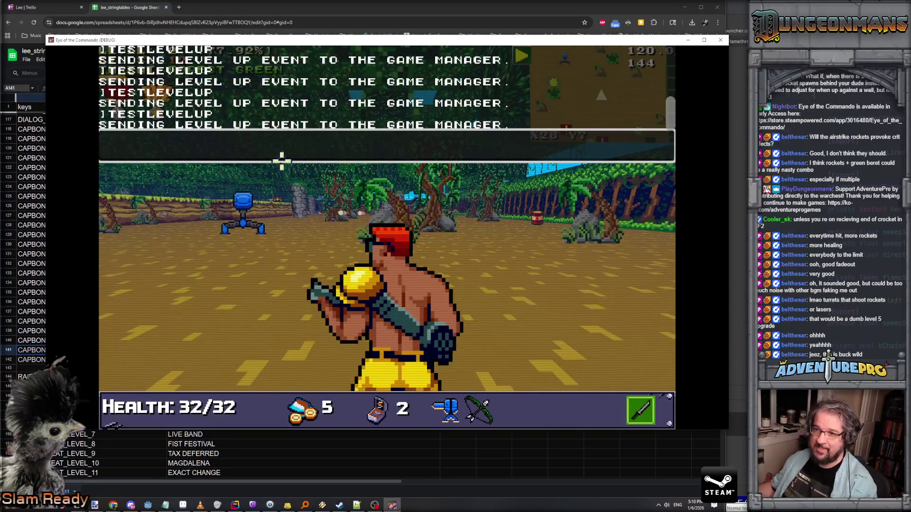
Step: Run TESTLEVELUP several more times, taking a reward on each Level Up screen
key("Up")
key("Return")
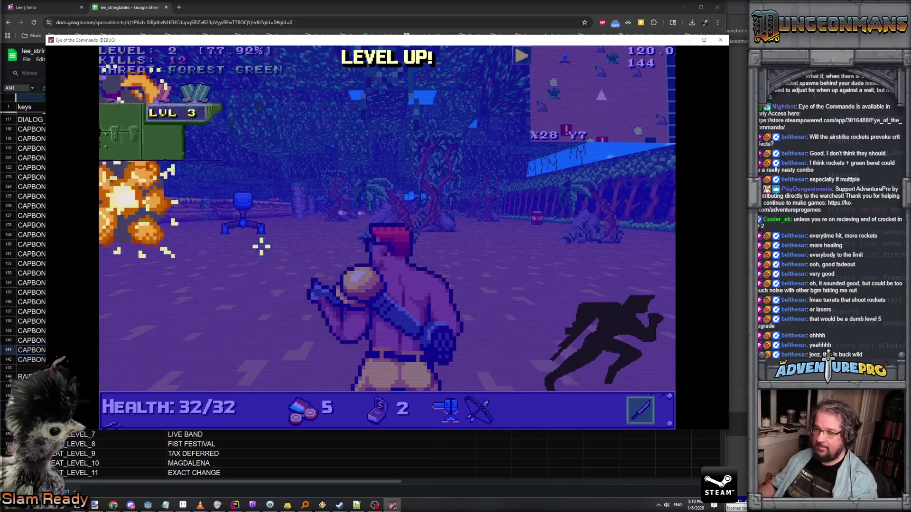
key("grave")
key("Up")
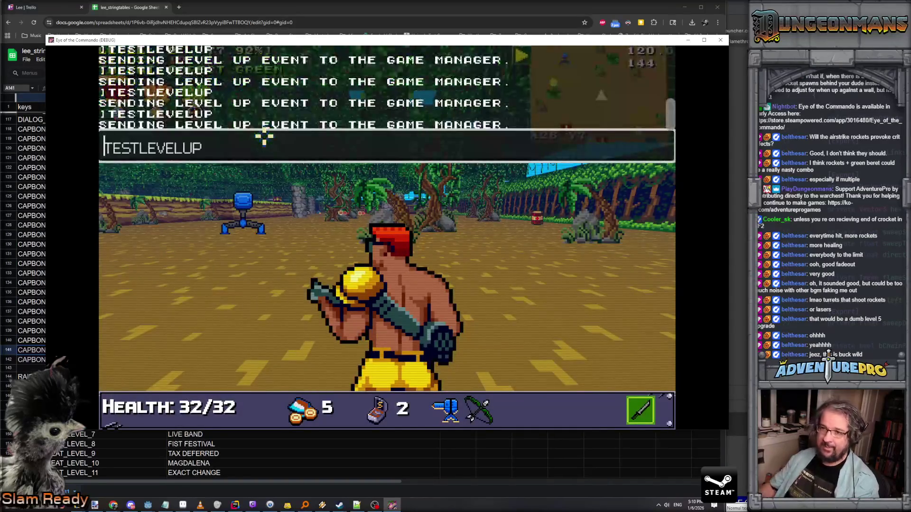
key("Return")
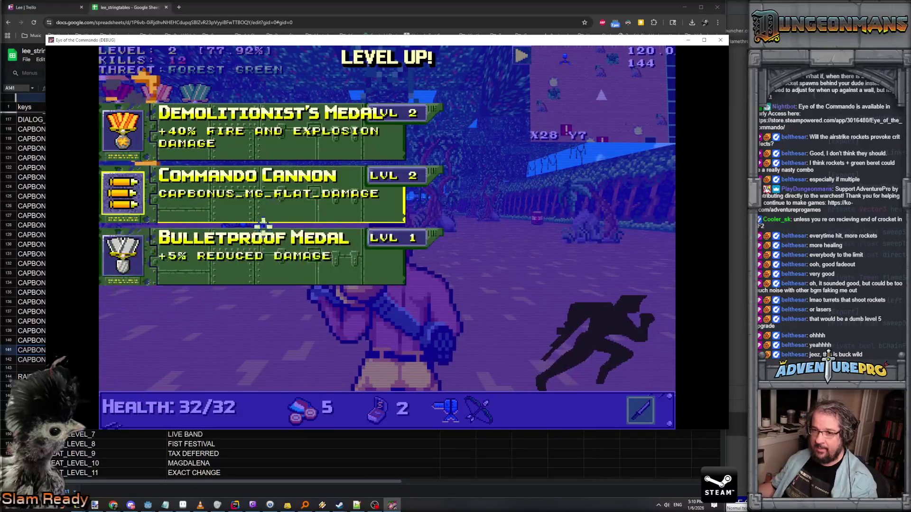
key("grave")
key("Up")
key("Return")
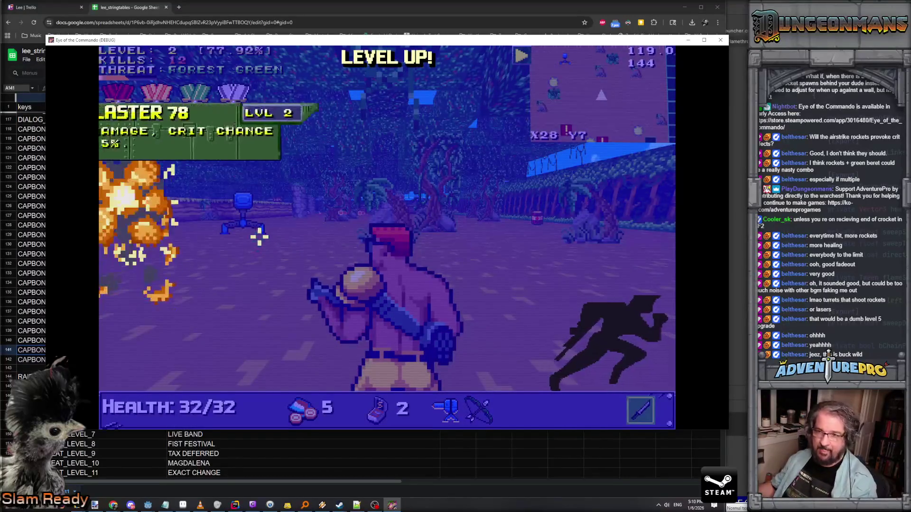
Step: Run two more test level-ups and take the RT-305 level 5 turret upgrade
key("grave")
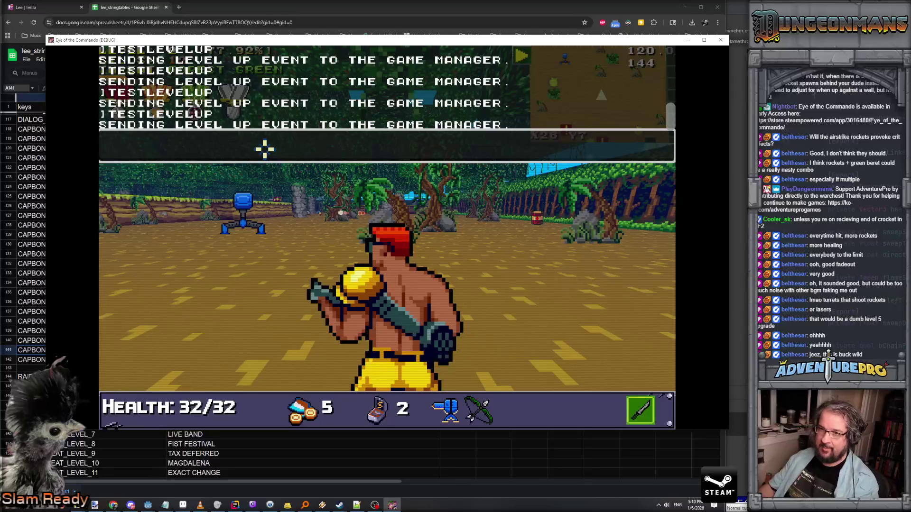
key("Up")
key("Return")
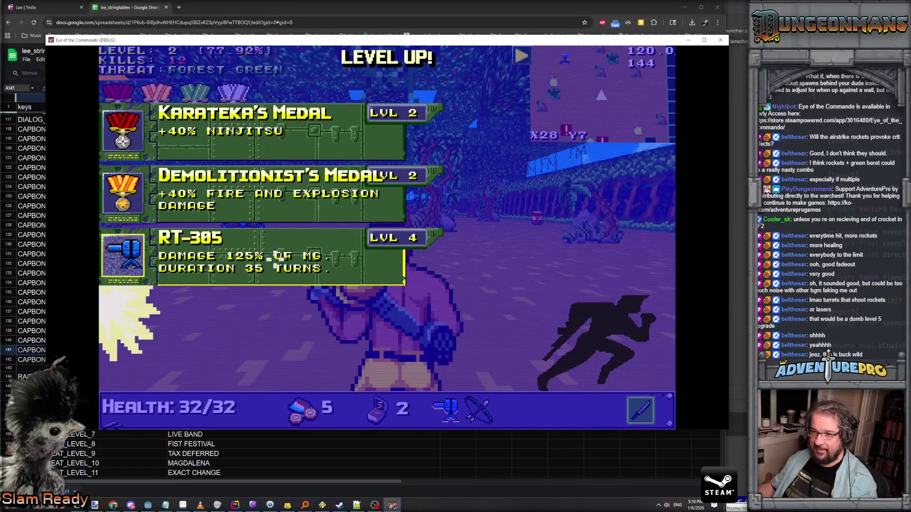
key("grave")
key("Up")
key("Return")
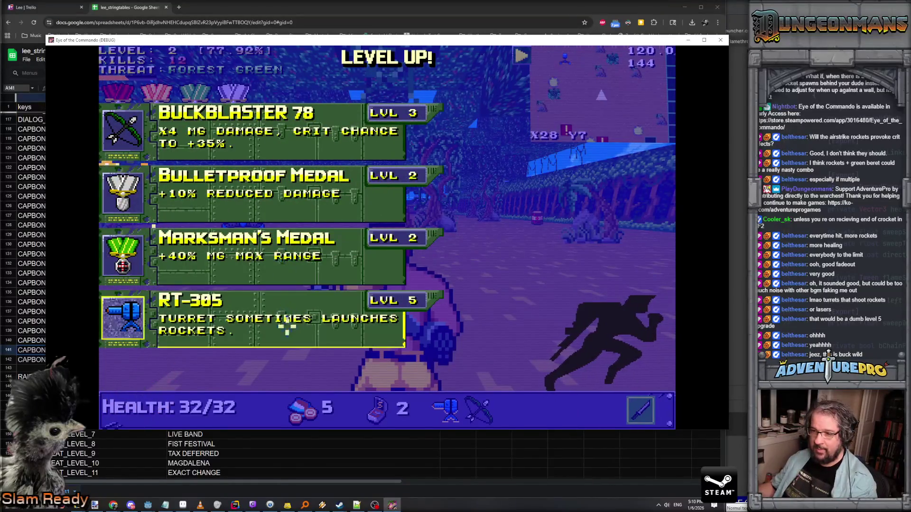
left_click(283, 312)
Step: Walk through the jungle past the stone pillar and swing a melee attack
key("w")
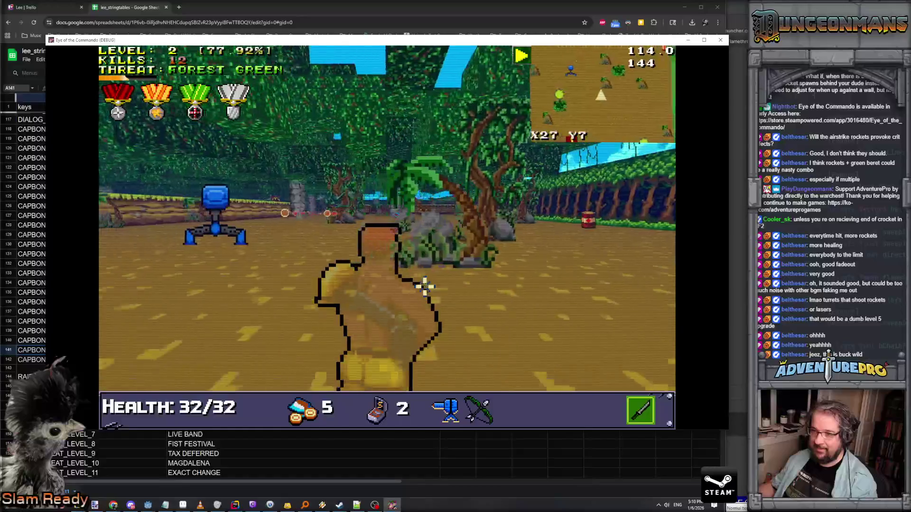
key("w")
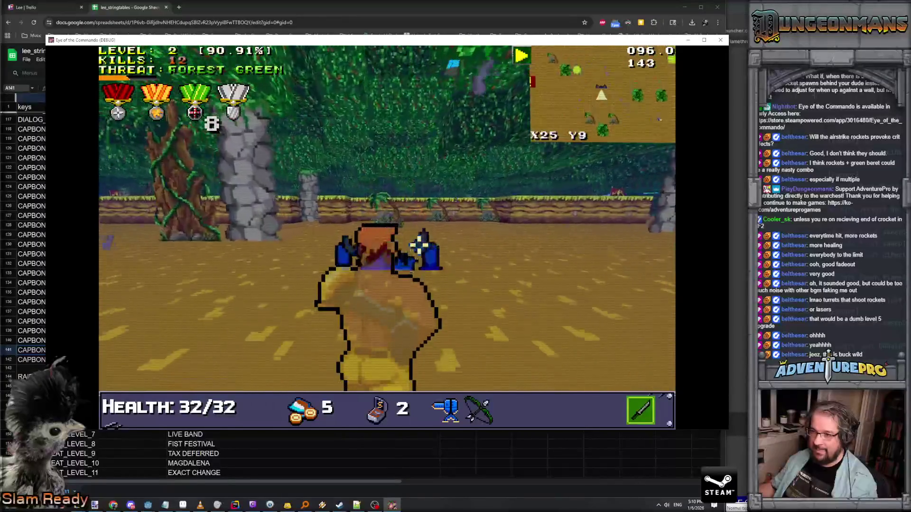
key("w")
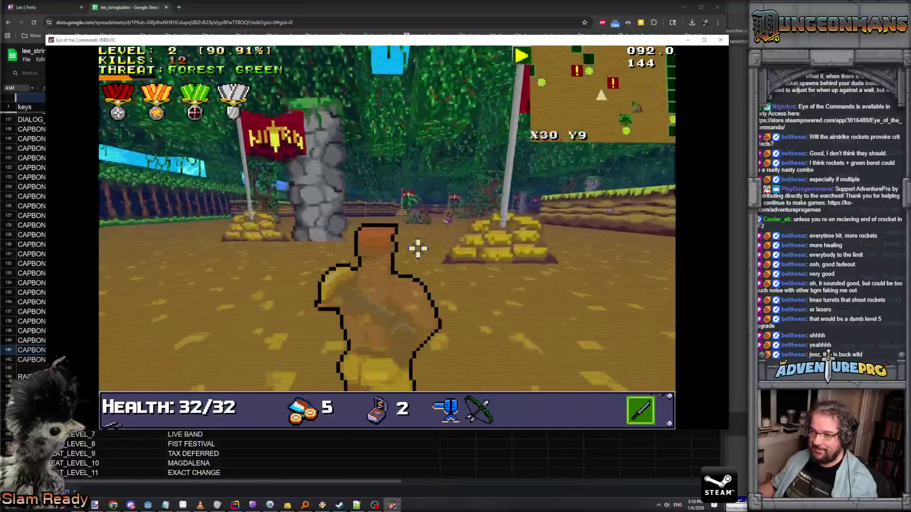
key("w")
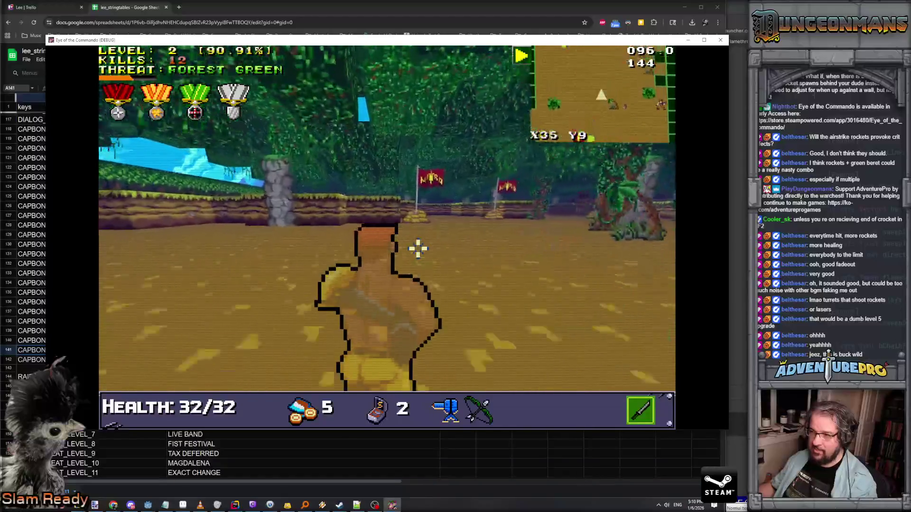
key("w")
left_click(402, 260)
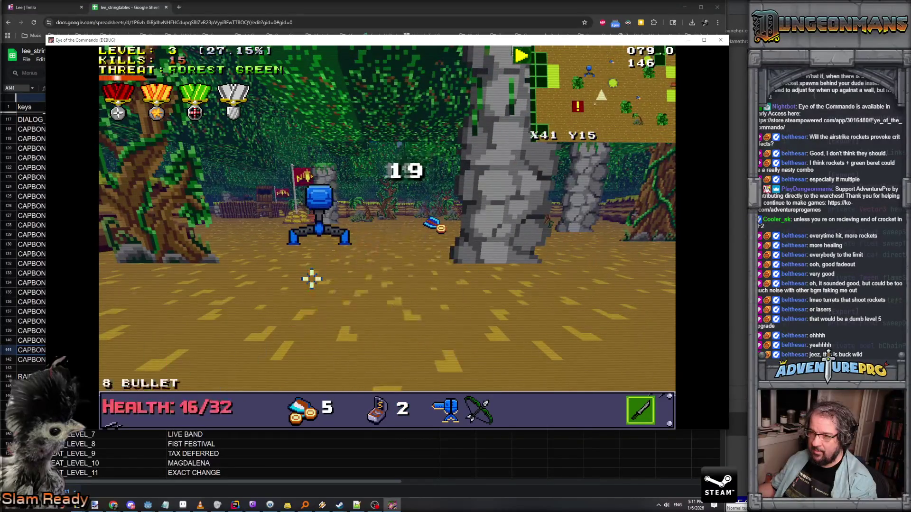
Step: Check the Debugger and Output panels in the Godot editor, then switch to Rider
mouse_move(148, 506)
left_click(165, 484)
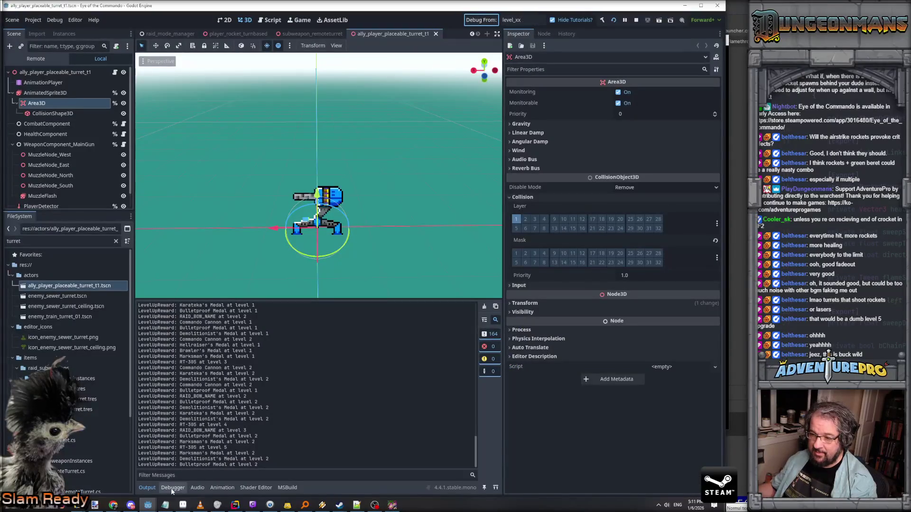
left_click(172, 489)
left_click(147, 487)
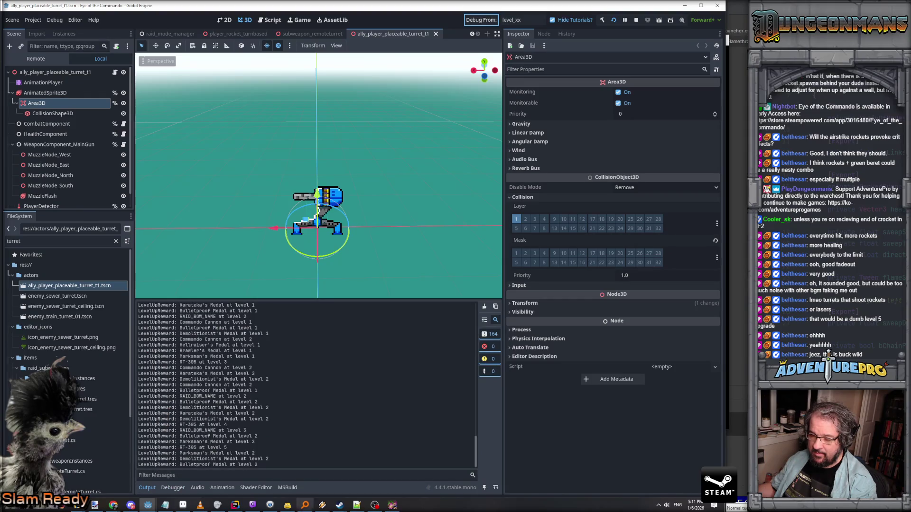
left_click(235, 505)
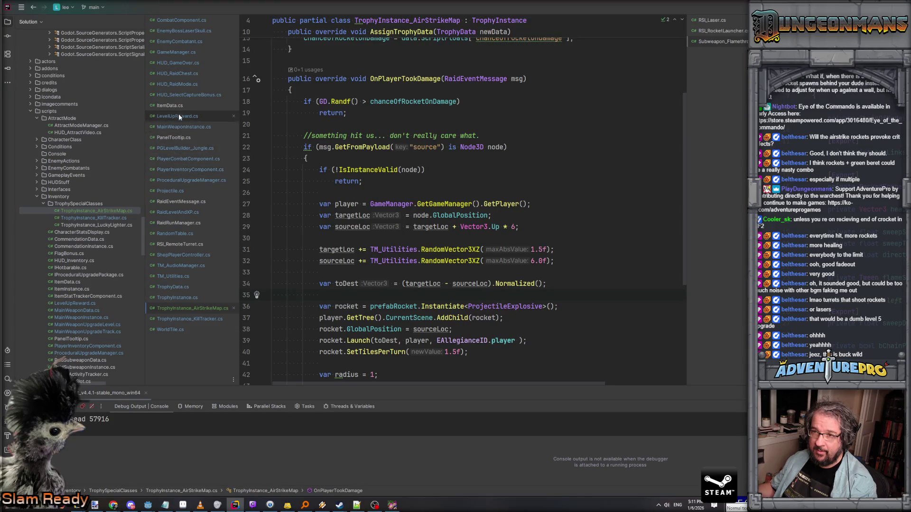
Step: Open RSI_RemoteTurret.cs and position the cursor in the MaybeFireRocket rocket code near line 76
left_click(179, 244)
left_click(405, 200)
scroll(405, 200, "up", 1)
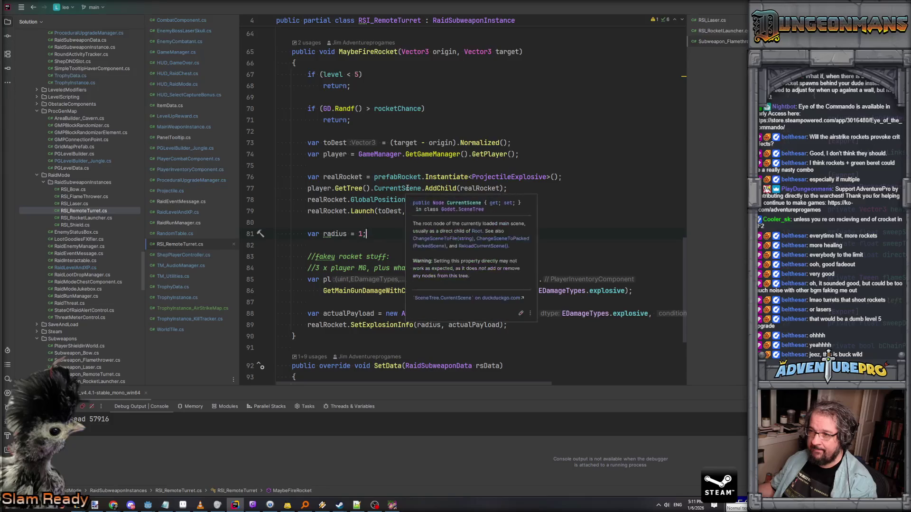
scroll(407, 189, "up", 1)
scroll(375, 216, "down", 1)
left_click(374, 176)
scroll(340, 185, "up", 1)
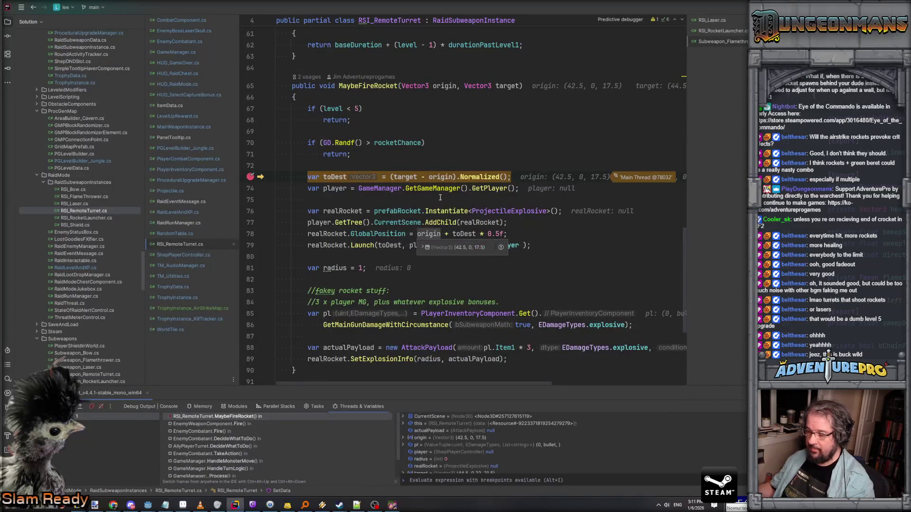
Step: Step over creating the rocket and adding it to the scene, inspecting origin and toDest
key("F8")
key("F8")
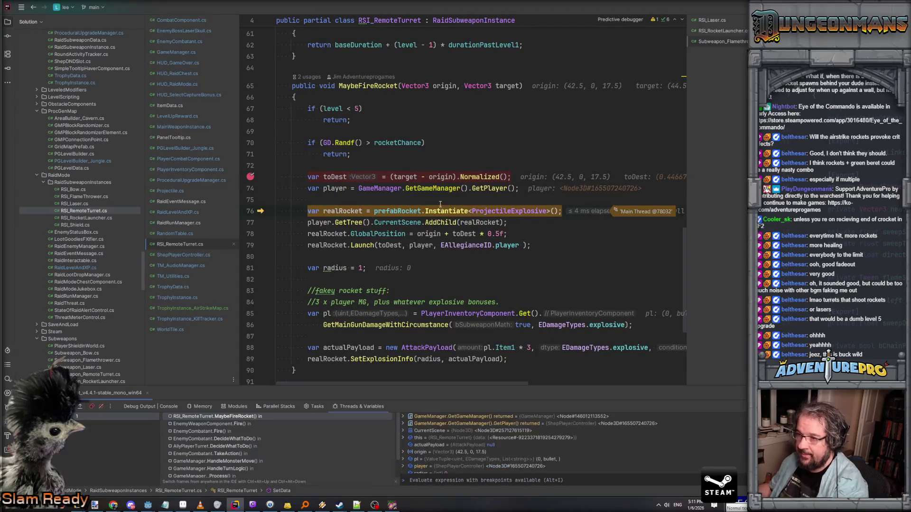
key("F8")
mouse_move(353, 211)
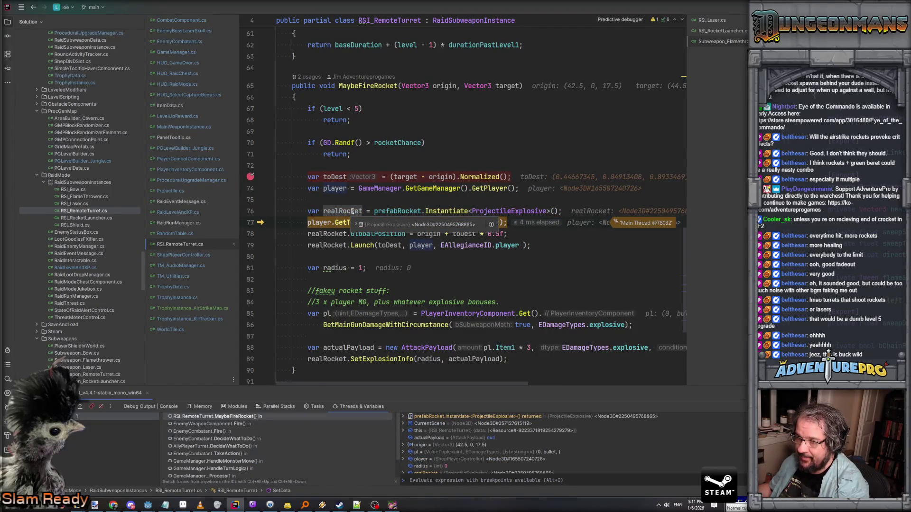
key("F8")
mouse_move(341, 230)
mouse_move(431, 233)
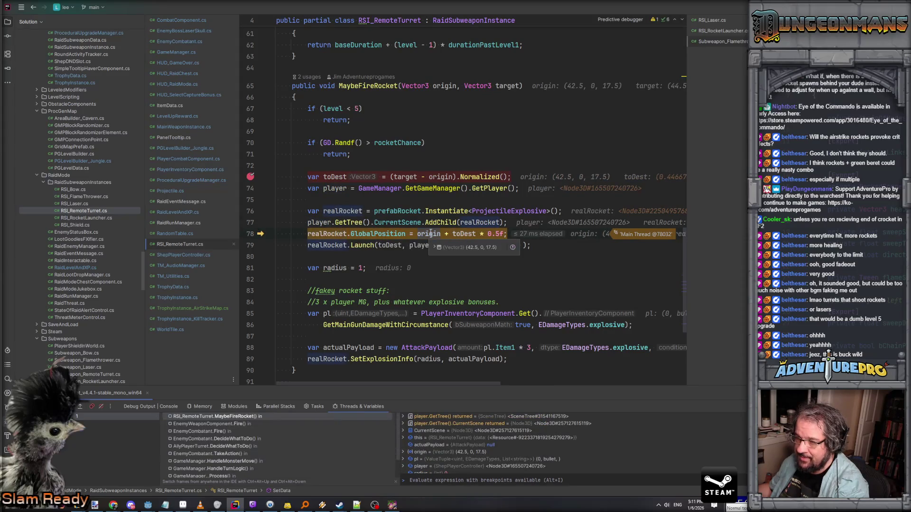
mouse_move(469, 234)
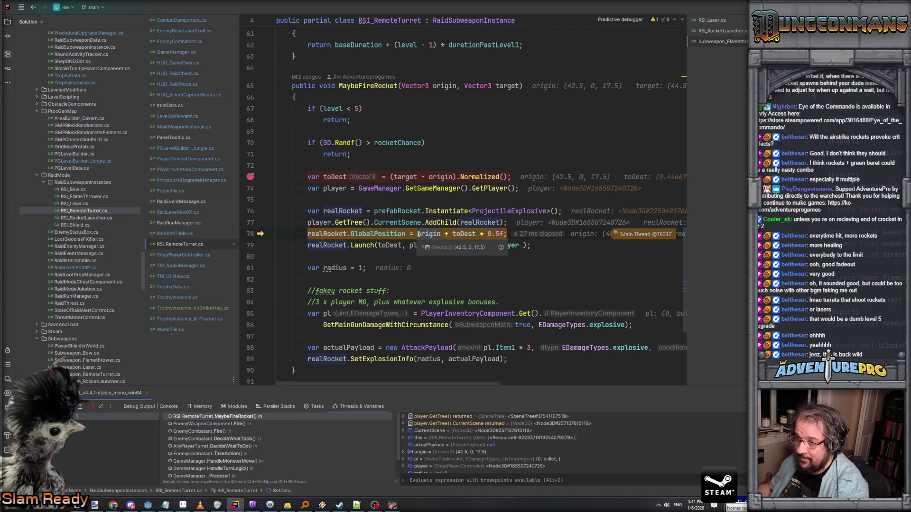
Step: Step through the rocket's positioning and setup, resume, watch the rockets in-game, then close it
key("F10")
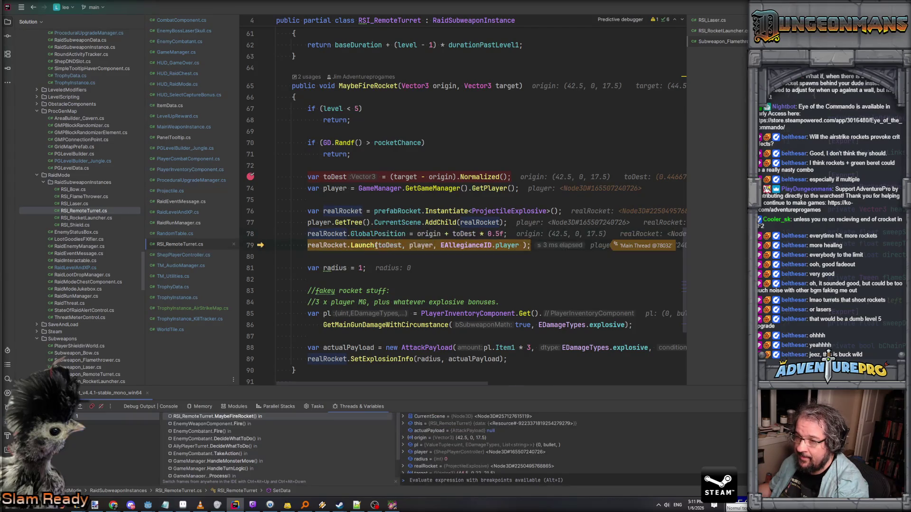
mouse_move(387, 246)
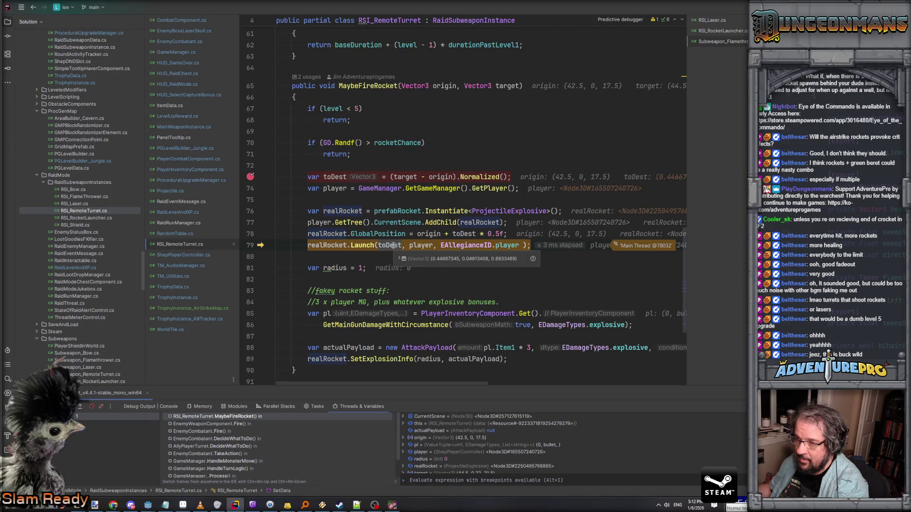
key("F10")
key("F10")
key("F10")
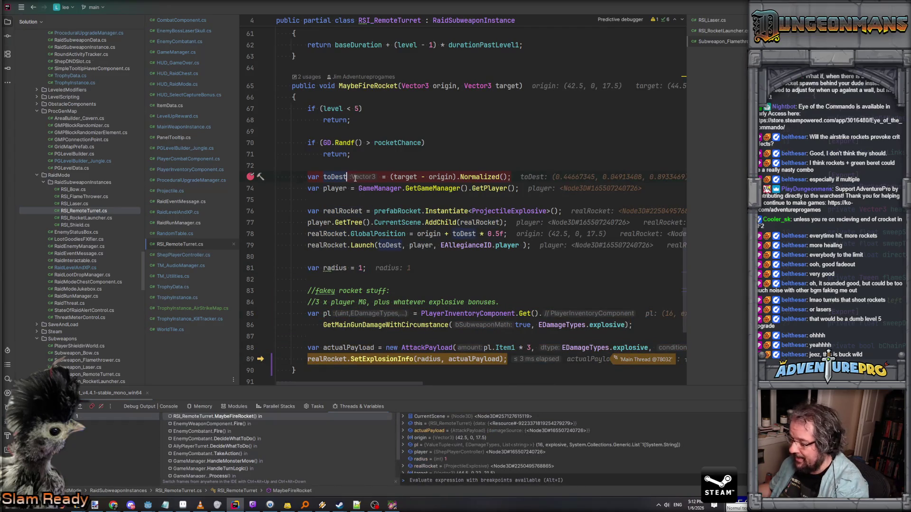
key("F5")
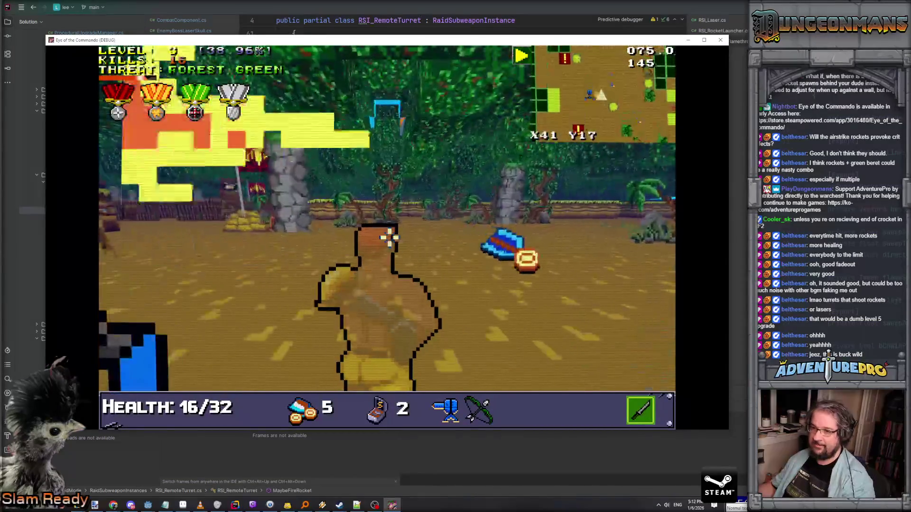
key("w")
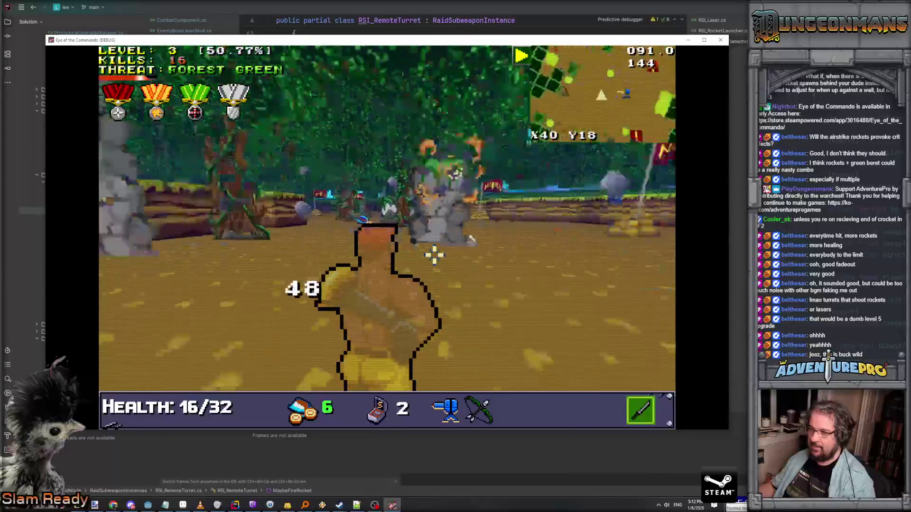
key("a")
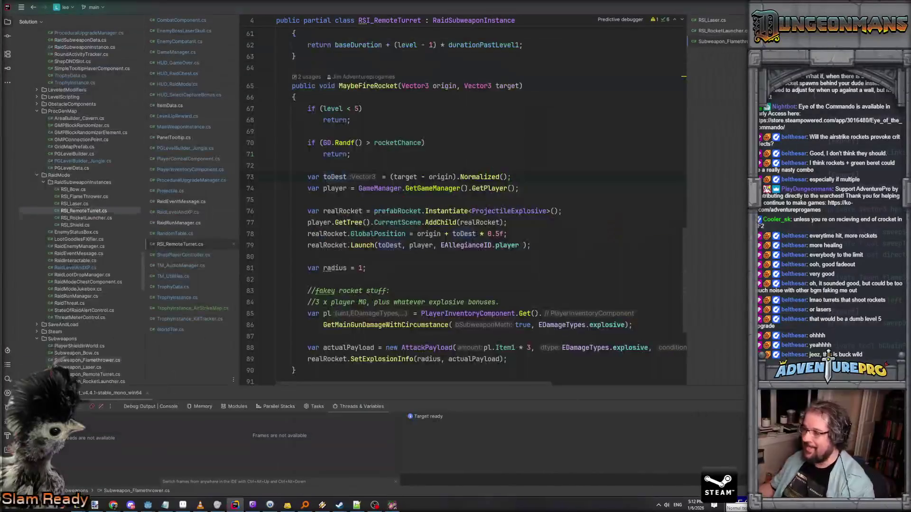
key("alt+F4")
left_click(529, 227)
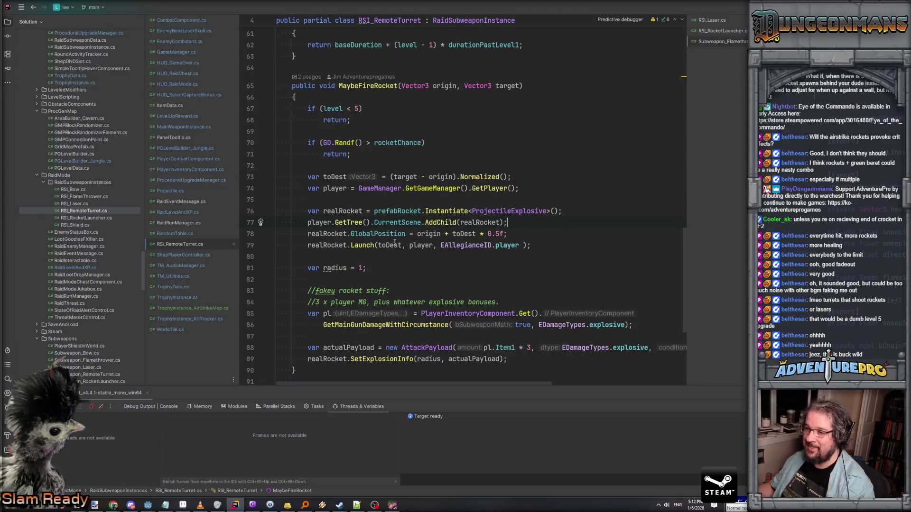
Step: Add a line after the AddChild call starting 'origin.Y += 0.5f;' to raise the rocket origin
scroll(455, 92, "up", 10)
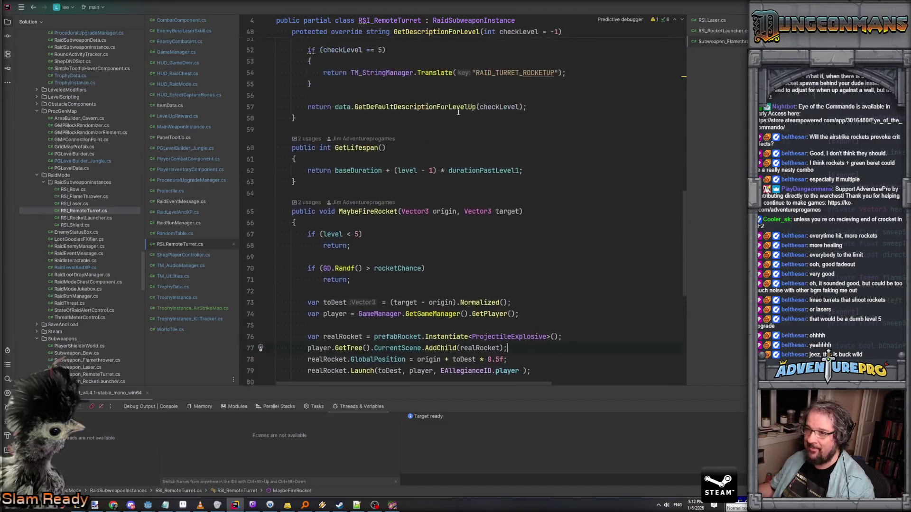
scroll(469, 184, "down", 9)
scroll(469, 184, "down", 1)
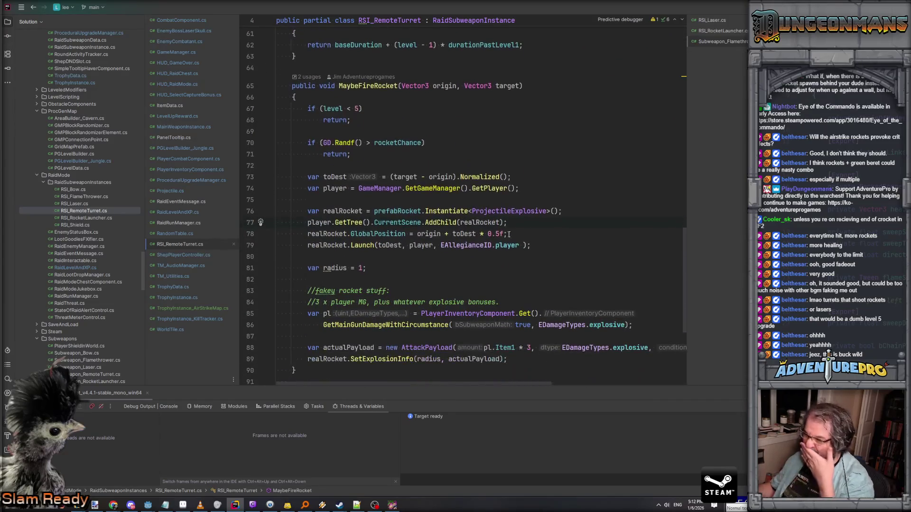
key("Return")
type("origin.")
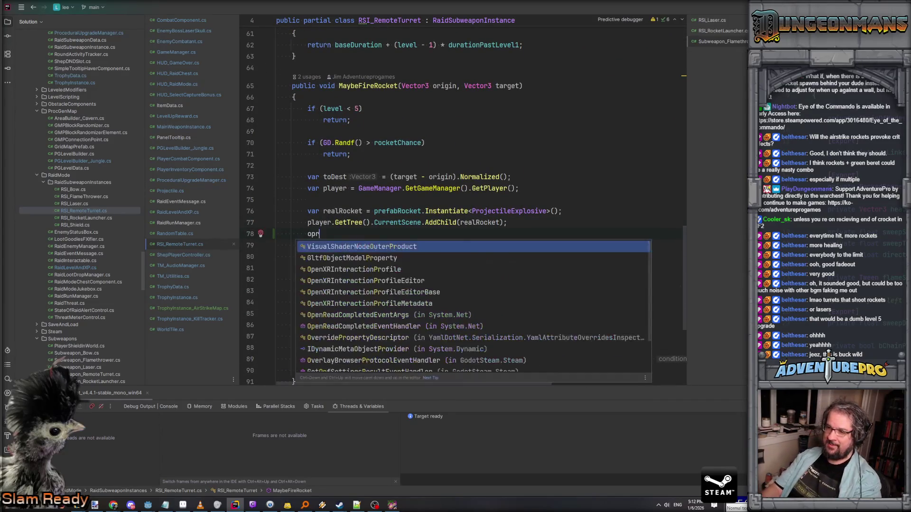
type("Y += 0.5f;")
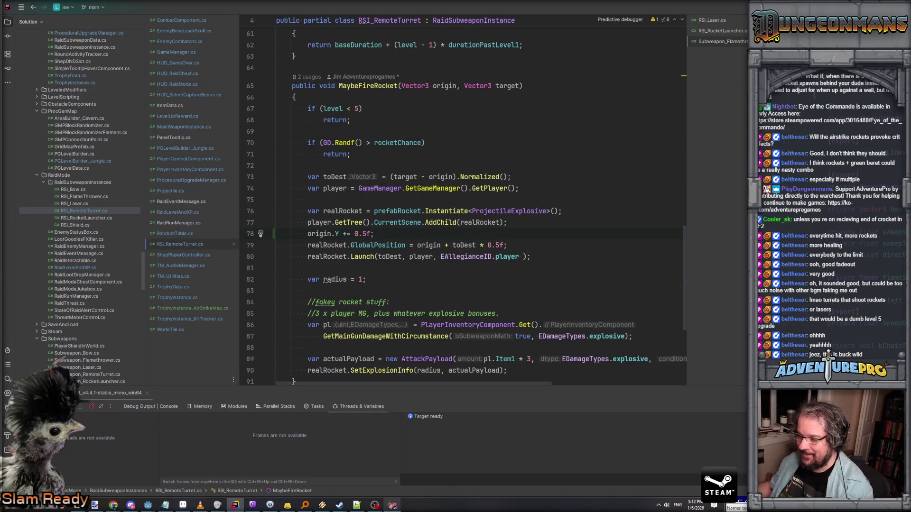
Step: Close the running game and bring the Godot editor back to the front
key("alt+Tab")
left_click(711, 37)
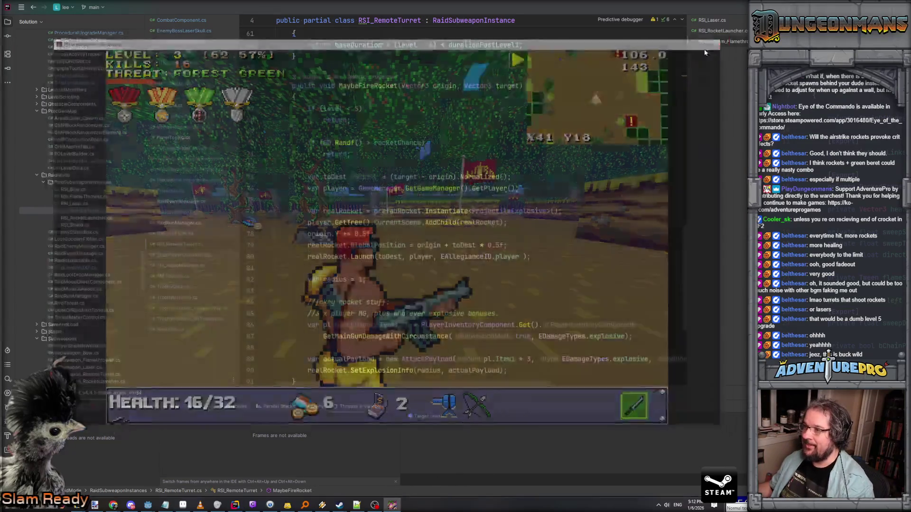
mouse_move(148, 507)
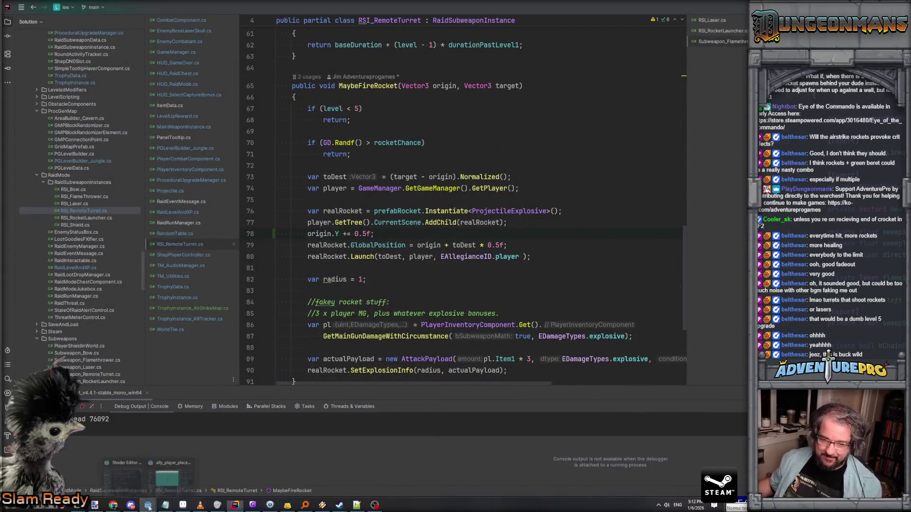
left_click(161, 479)
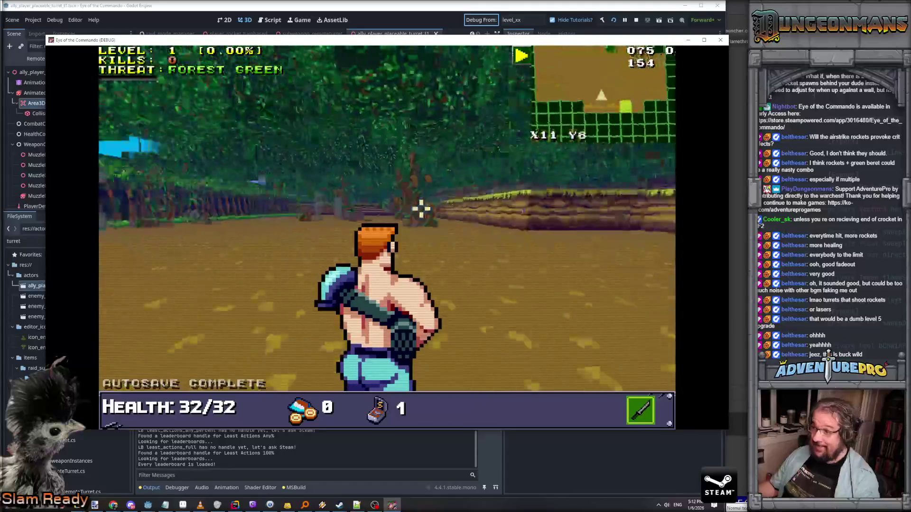
Step: Test shooting by firing at the tree, then walk toward the enemy
left_click(428, 210)
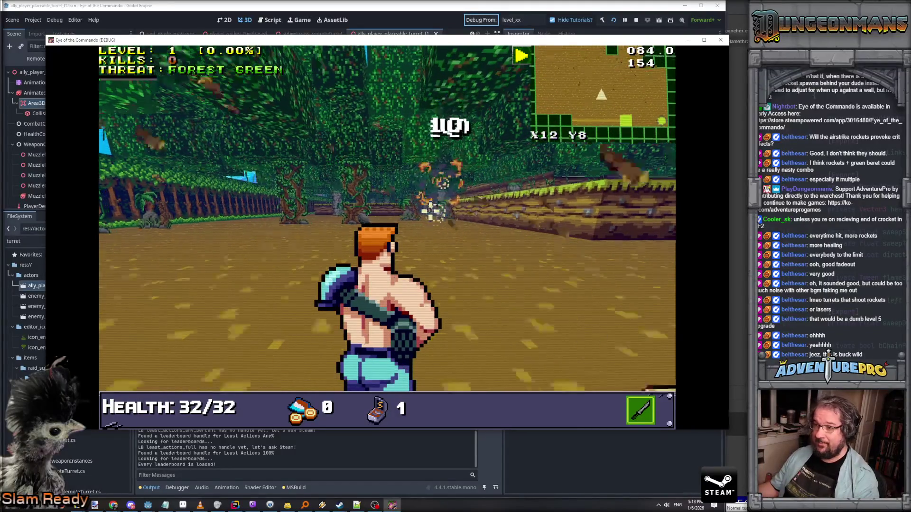
mouse_move(347, 221)
left_mouse_down()
mouse_move(244, 218)
mouse_move(244, 203)
left_mouse_up()
key("w")
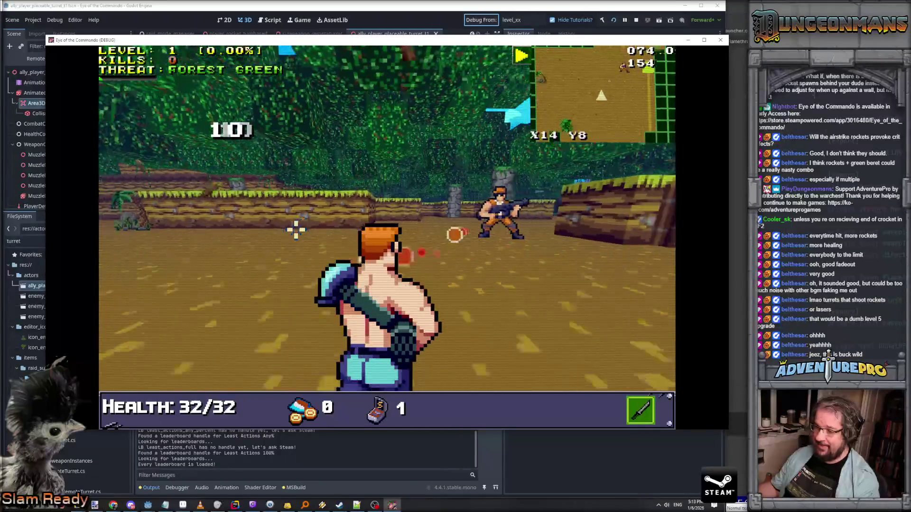
Step: Run TESTLEVELUP twice, taking Buckblaster 78 and then its level 2 upgrade
key("grave")
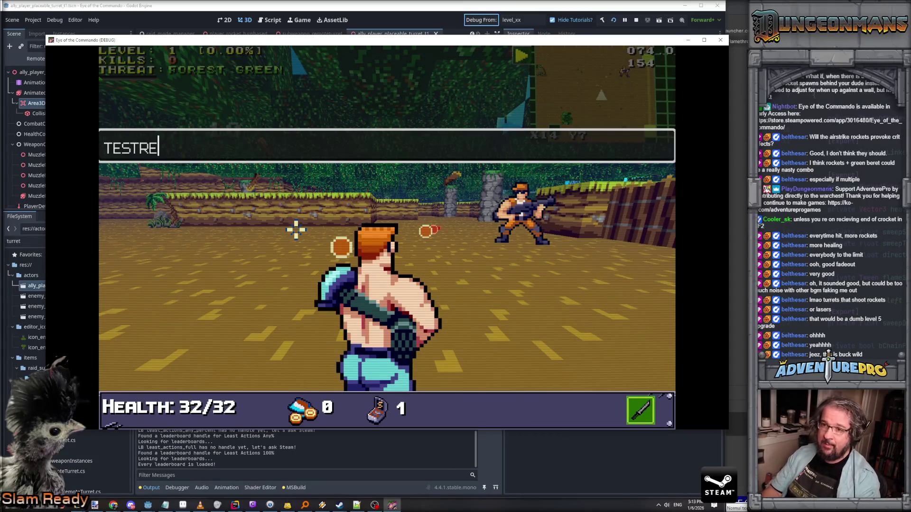
type("P")
key("Return")
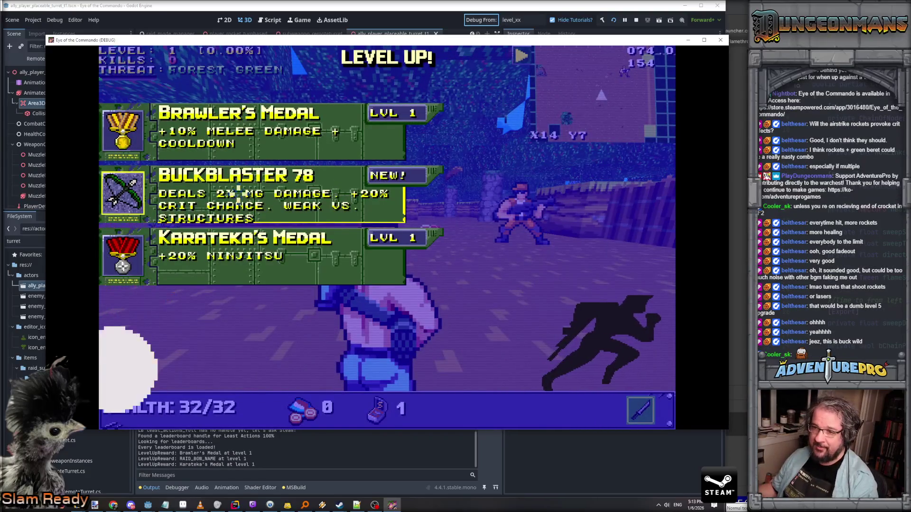
left_click(238, 194)
key("grave")
key("Up")
key("Return")
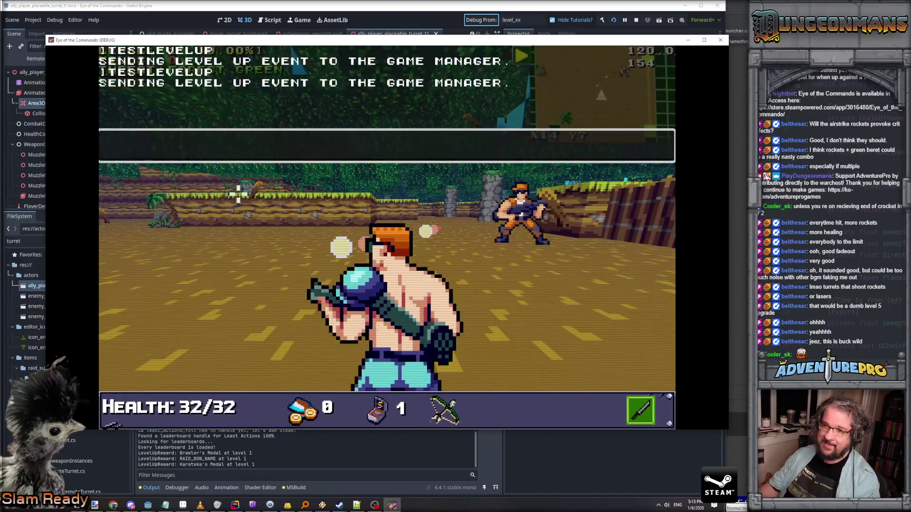
key("grave")
key("grave")
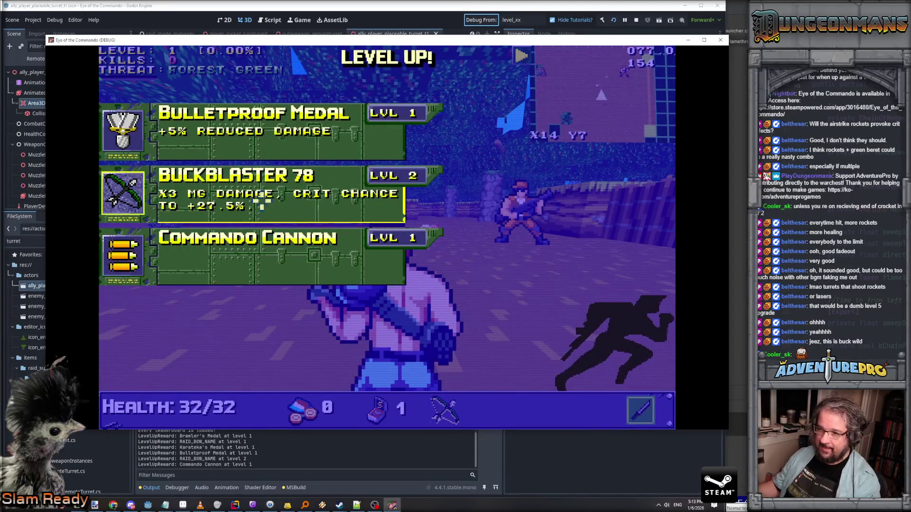
left_click(262, 202)
Step: Add the turret subweapon via the console, then level up and take Commando Cannon
key("grave")
type("RSW TURRET")
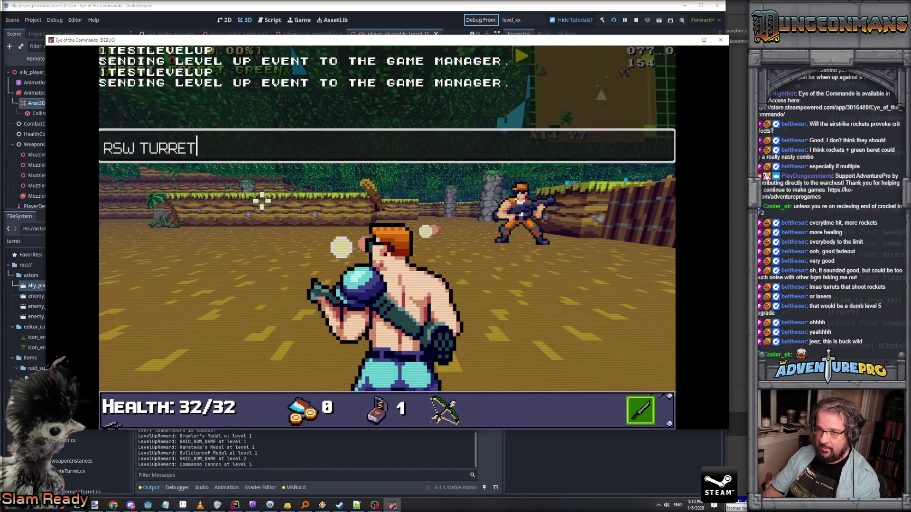
key("Return")
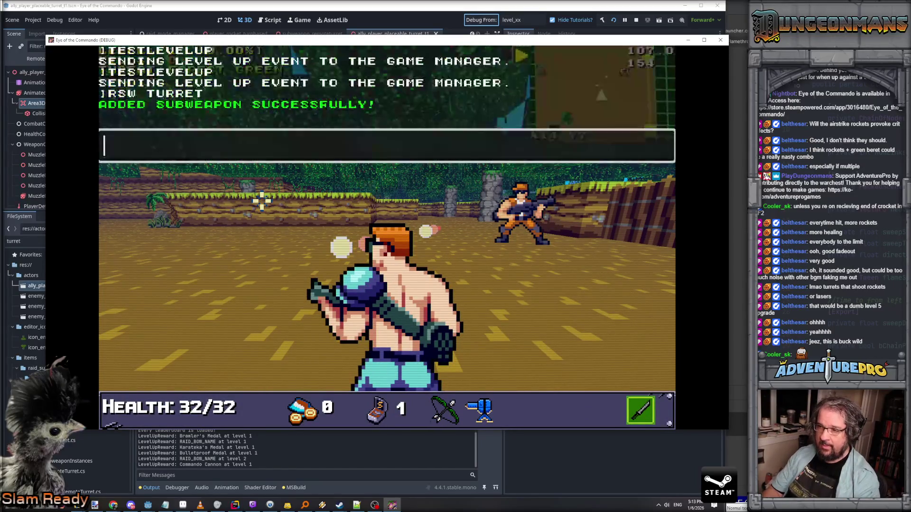
key("Up")
key("Return")
key("grave")
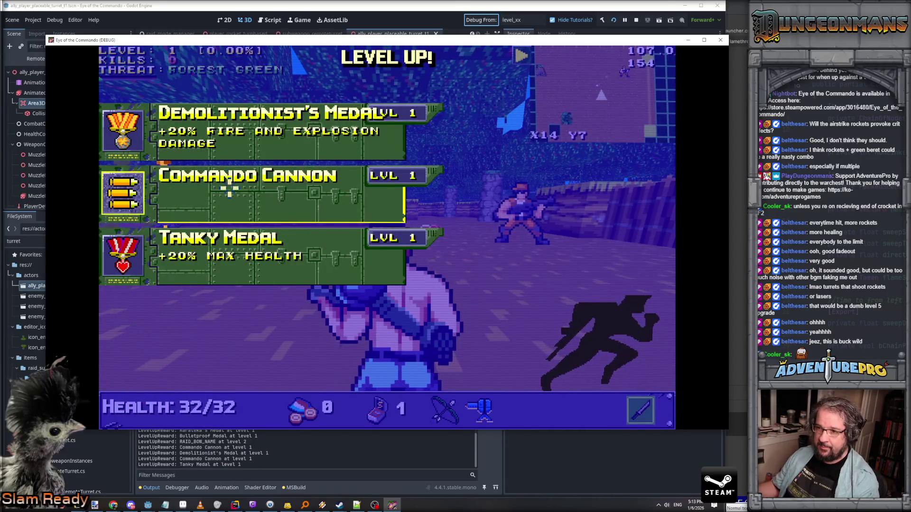
left_click(229, 188)
Step: Run TESTLEVELUP again and pick a reward from the level-up choices
key("grave")
key("Up")
key("Return")
key("grave")
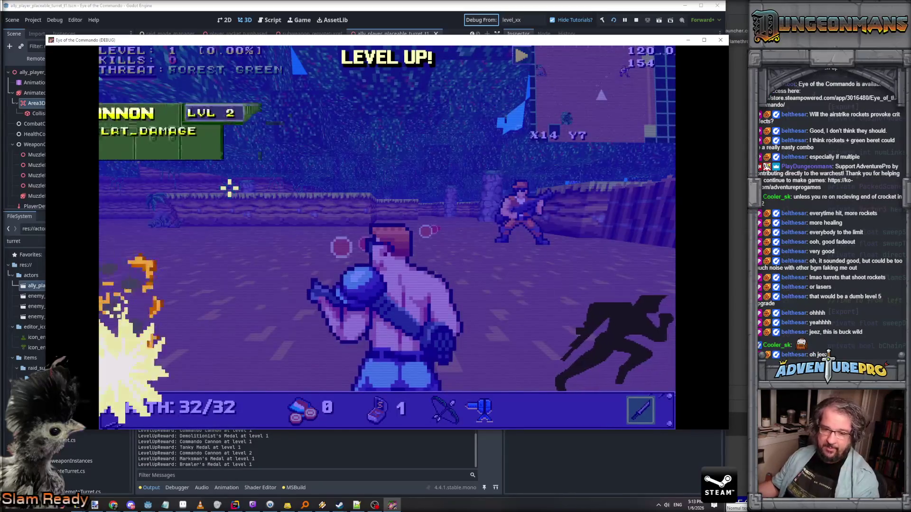
left_click(250, 135)
Step: Run TESTLEVELUP again and take the RT-305 turret upgrade
key("grave")
key("Up")
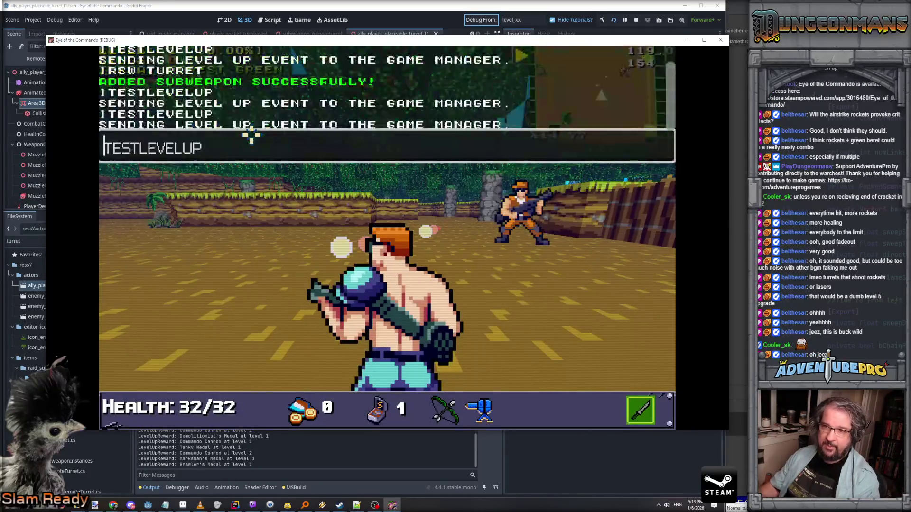
key("Return")
key("grave")
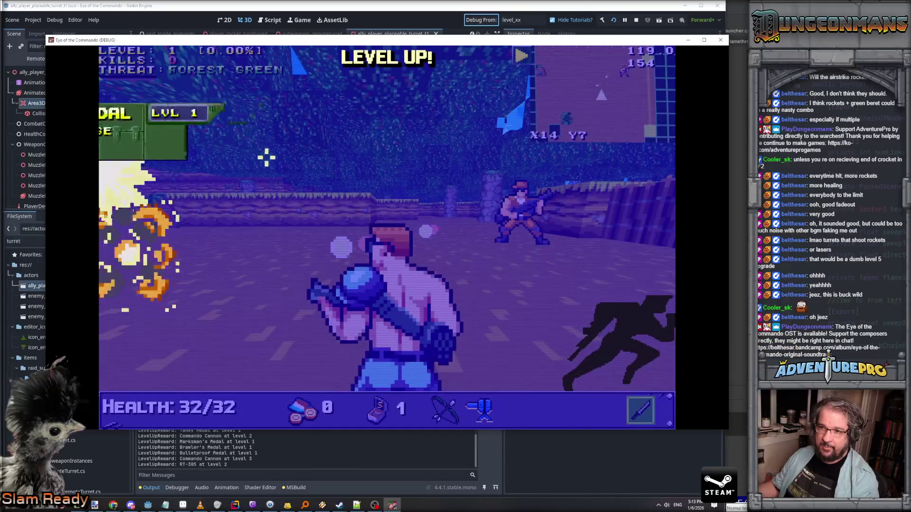
left_click(250, 234)
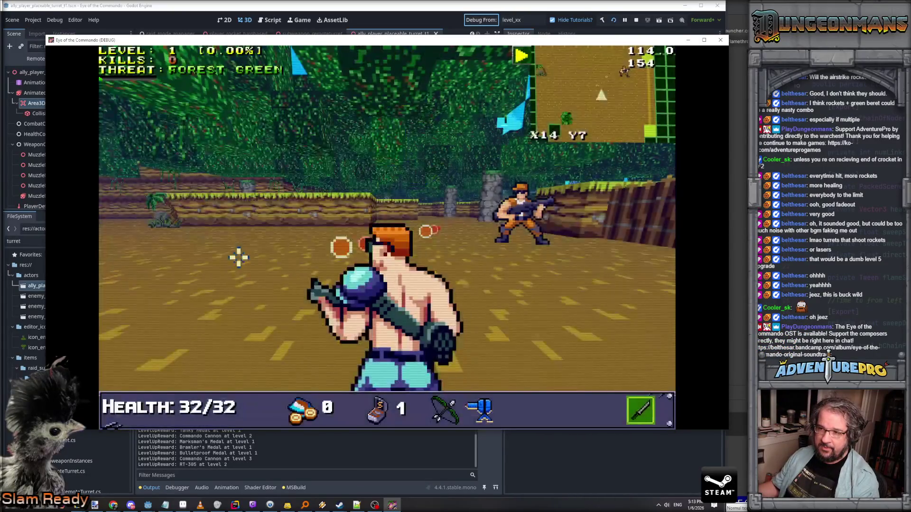
Step: Level up twice more, upgrading RT-305 up to level 4
key("grave")
key("Up")
key("Return")
key("grave")
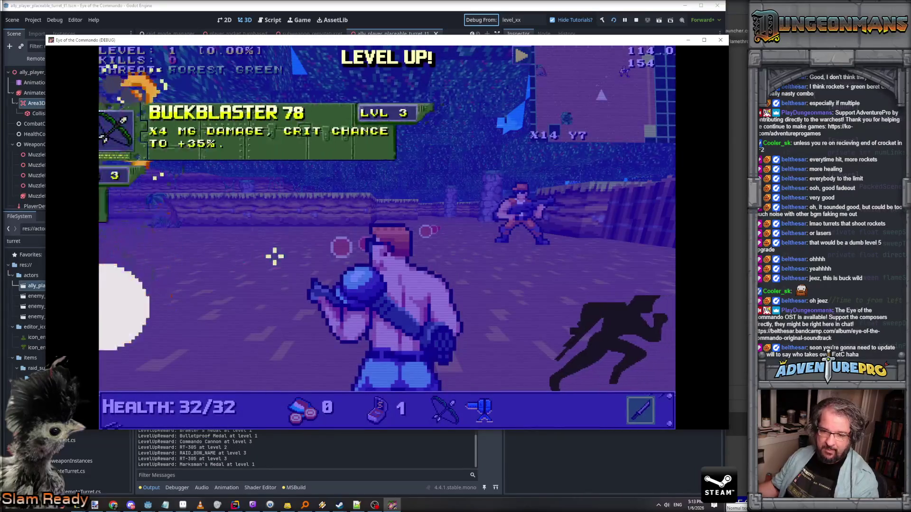
left_click(263, 194)
key("grave")
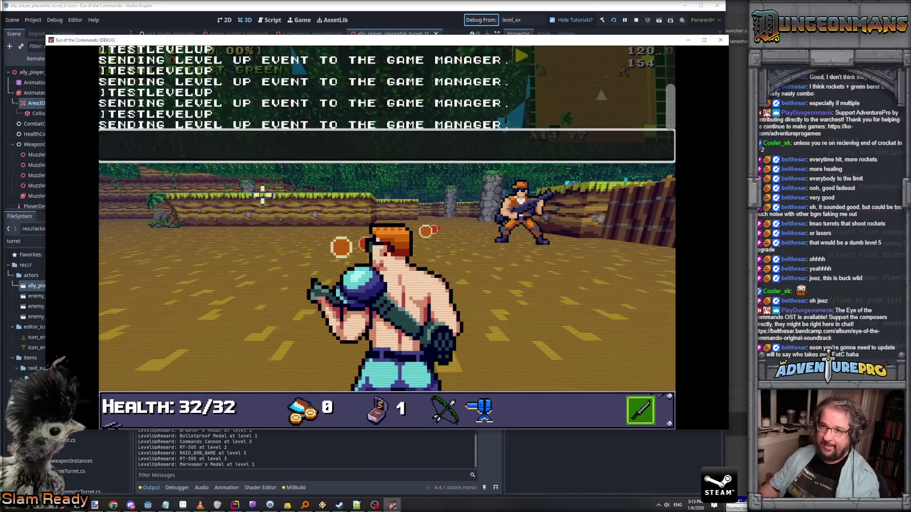
key("grave")
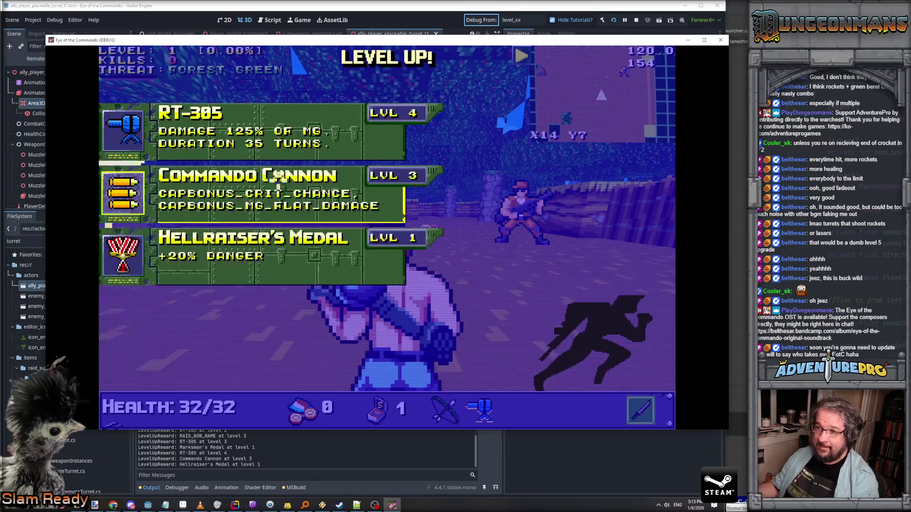
left_click(277, 178)
Step: Run one last TESTLEVELUP and take the RT-305 upgrade to level 5
key("grave")
key("Up")
key("Return")
key("grave")
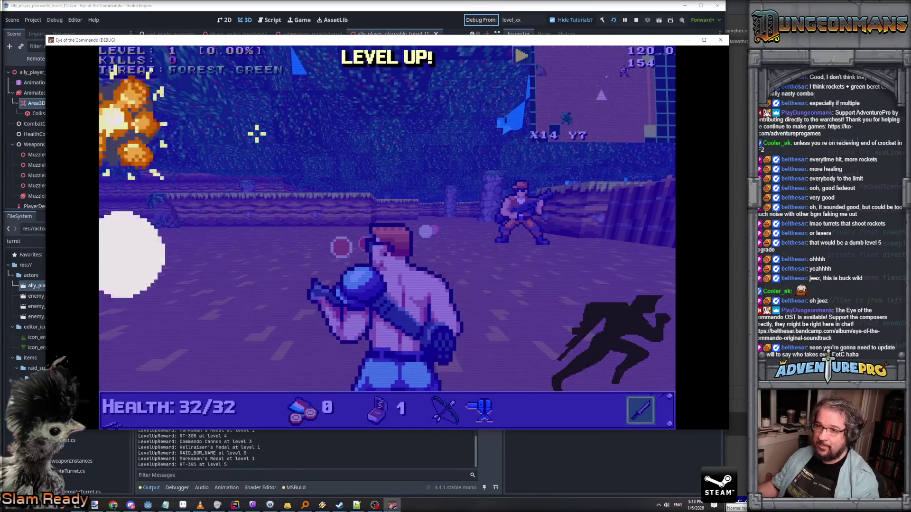
left_click(251, 252)
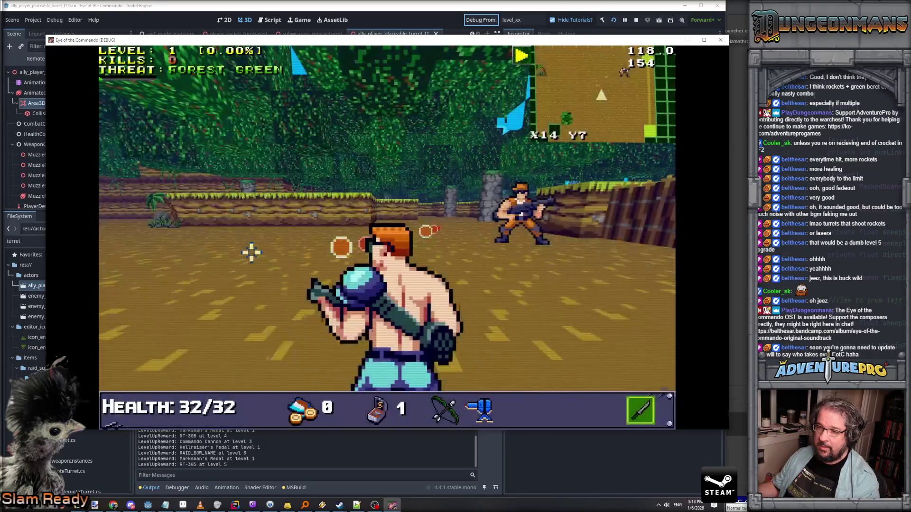
scroll(252, 252, "down", 2)
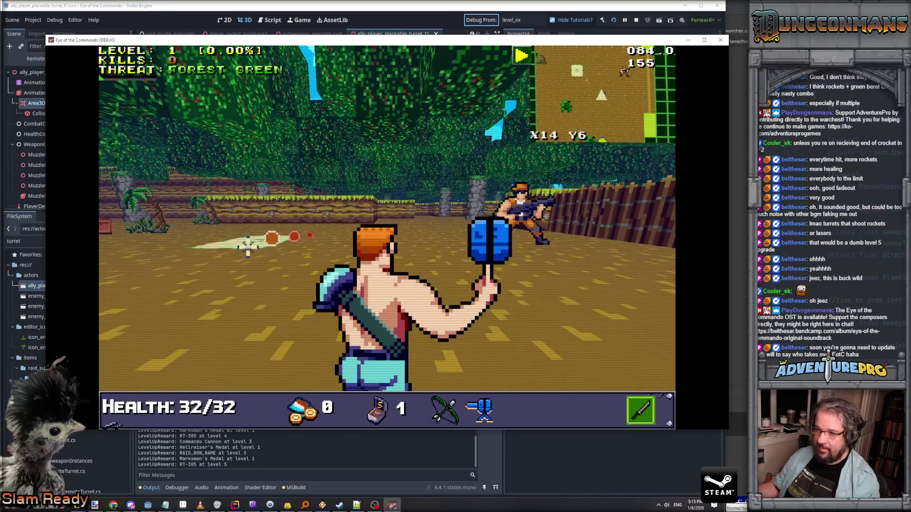
Step: Place the turret ahead, then shoot the enemy mook and the Evil Barricade
left_click(247, 246)
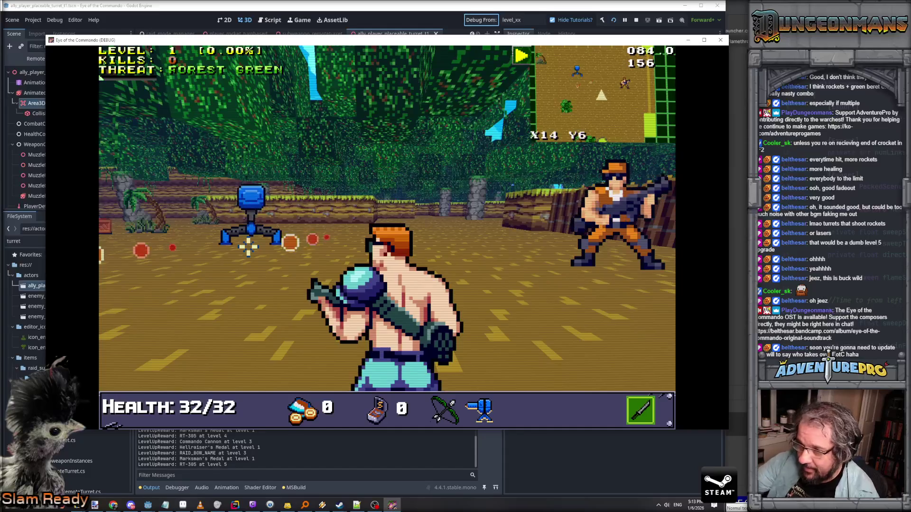
scroll(244, 242, "up", 1)
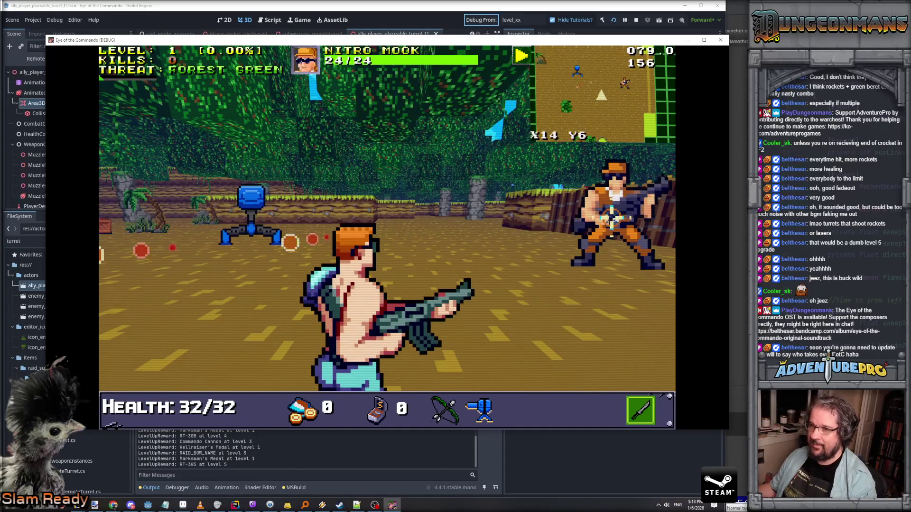
scroll(612, 220, "up", 1)
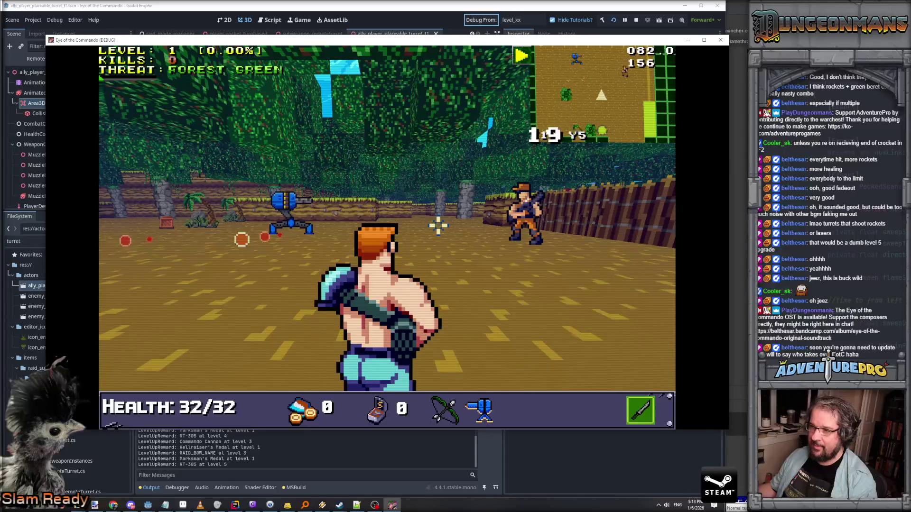
left_click(439, 226)
scroll(533, 220, "up", 1)
left_click(533, 220)
left_click(533, 219)
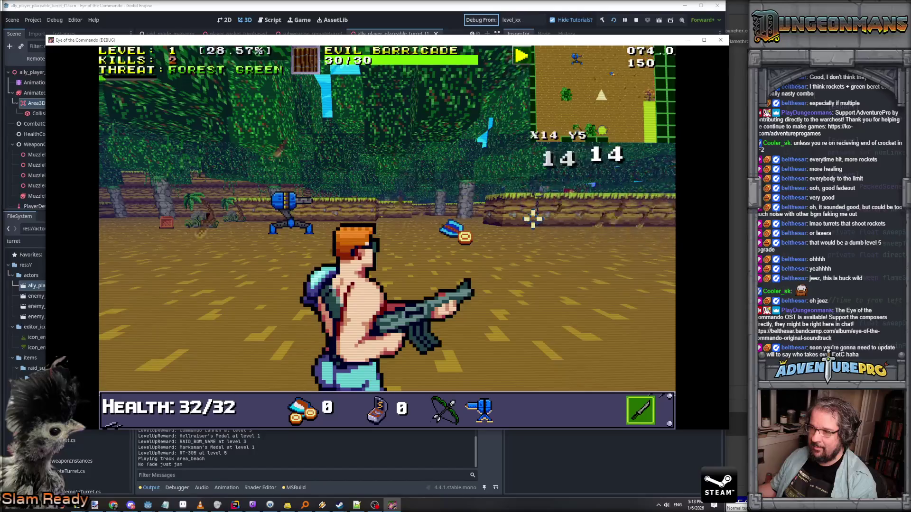
scroll(533, 219, "up", 1)
scroll(533, 219, "up", 1)
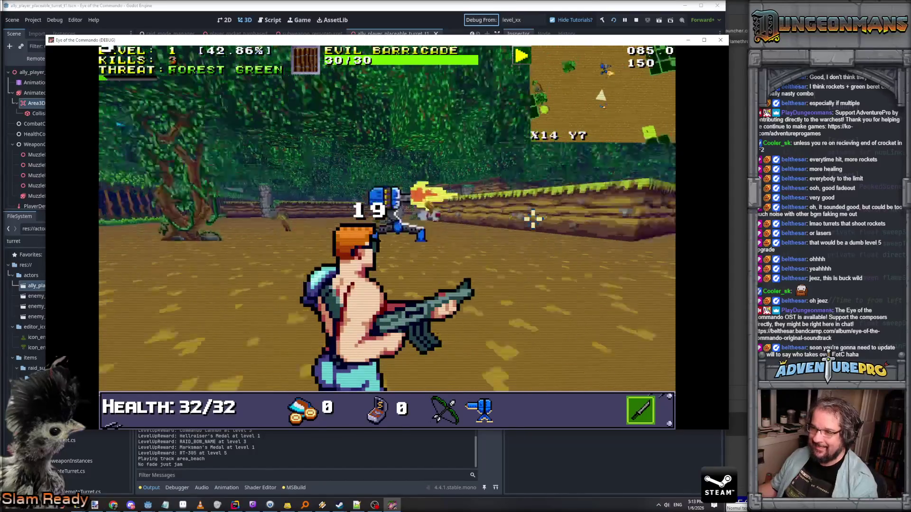
Step: Fire at targets near the turret, then turn around and advance toward it
key("d")
left_click(533, 219)
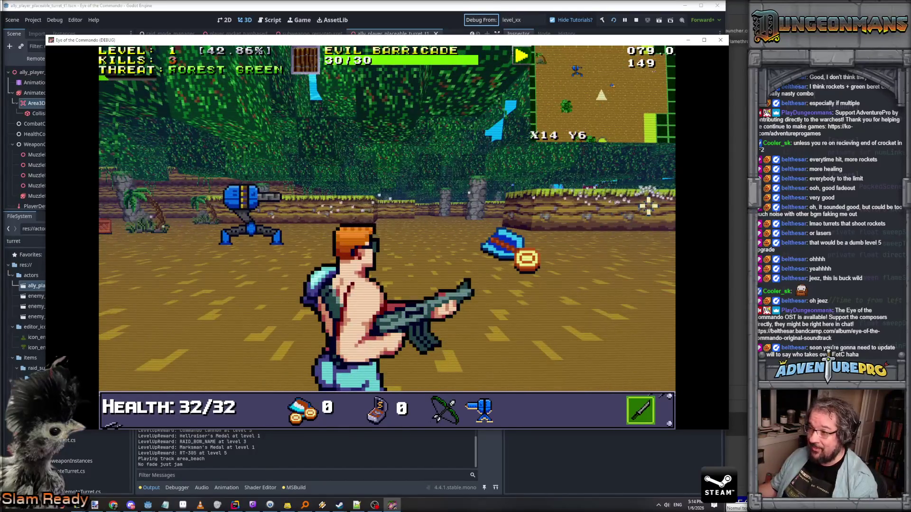
key("e")
scroll(485, 232, "up", 1)
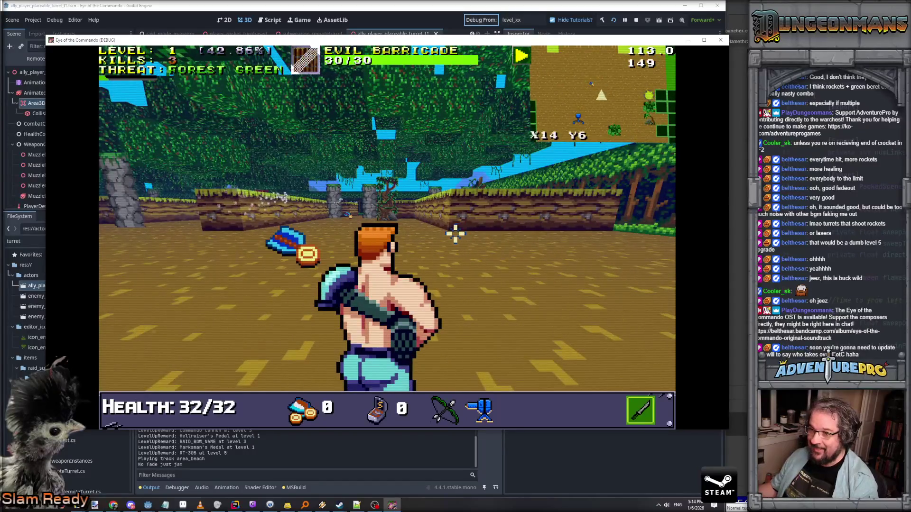
key("e")
key("e")
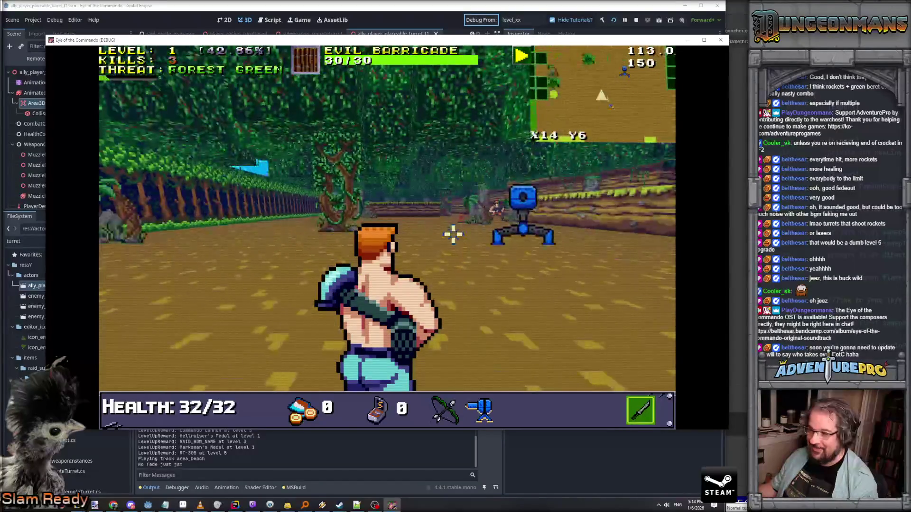
key("w")
key("w")
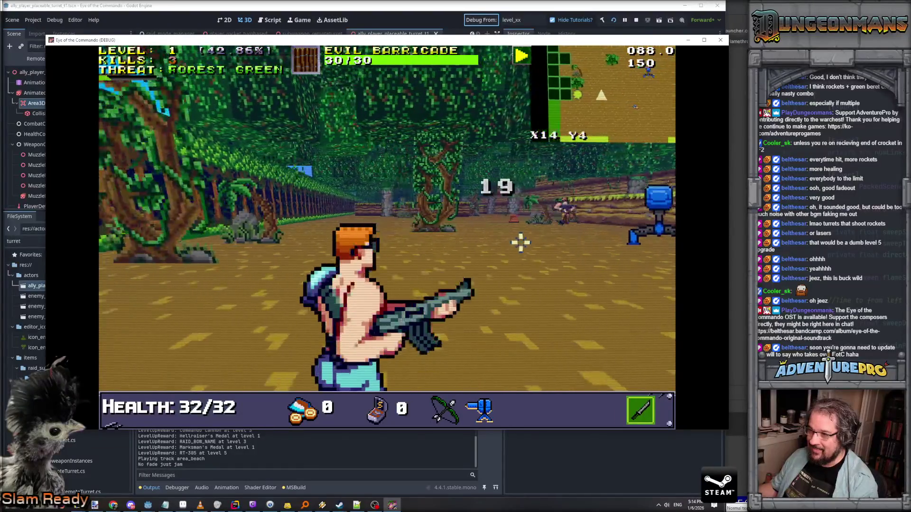
Step: Move across the clearing deeper into the level onto the medal pickup
key("s")
key("d")
key("d")
key("s")
key("d")
key("d")
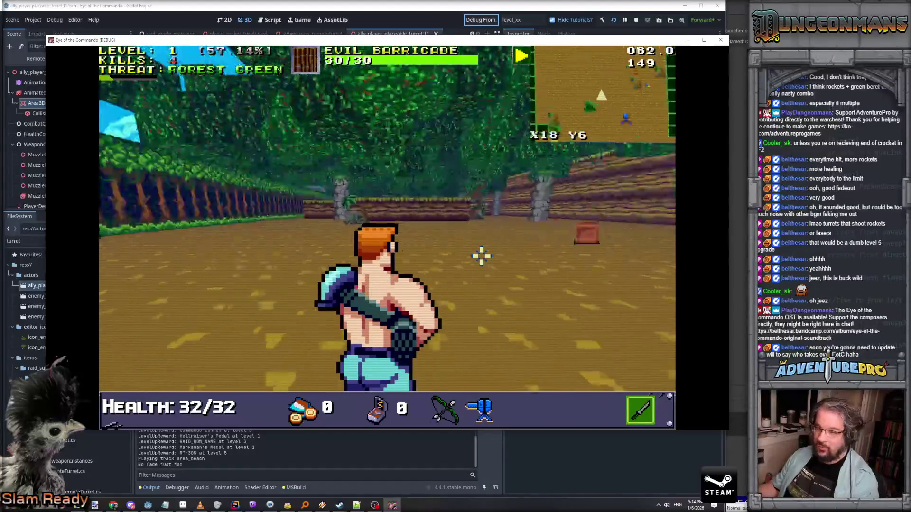
key("s")
key("s")
key("s")
key("d")
key("s")
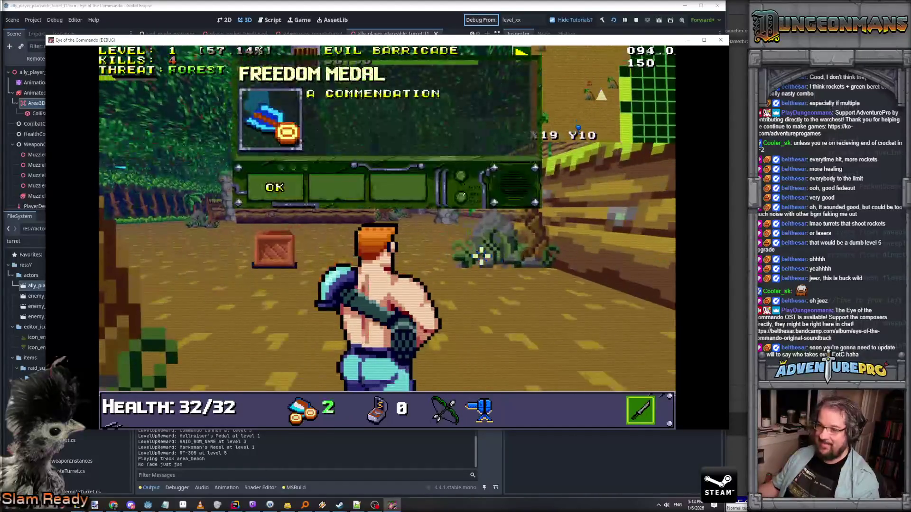
Step: Dismiss the Freedom Medal message, deploy the turret, and walk over to collect the pickup
left_click(284, 192)
key("a")
key("a")
key("a")
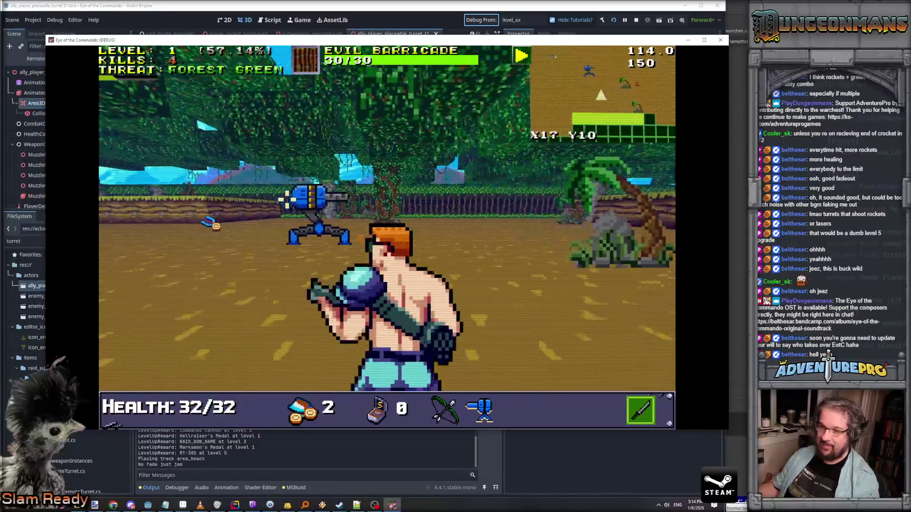
left_click(290, 202)
key("a")
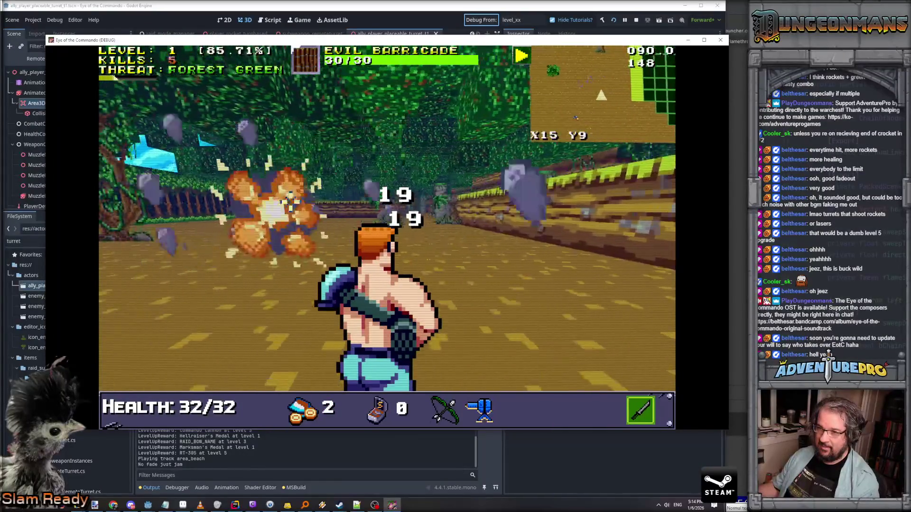
key("w")
key("q")
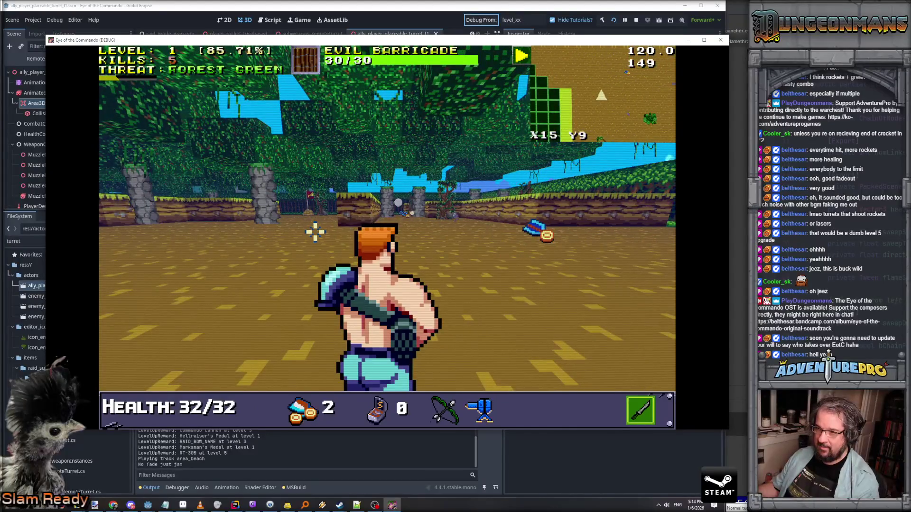
key("a")
key("w")
key("w")
key("a")
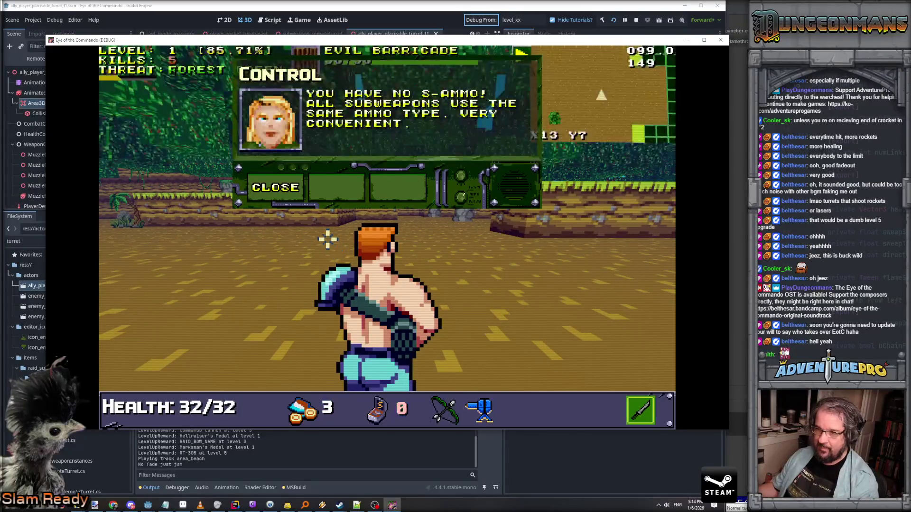
Step: Dismiss the no-ammo message, run giveammo 10 in the console, and deploy a turret
left_click(288, 188)
key("q")
key("grave")
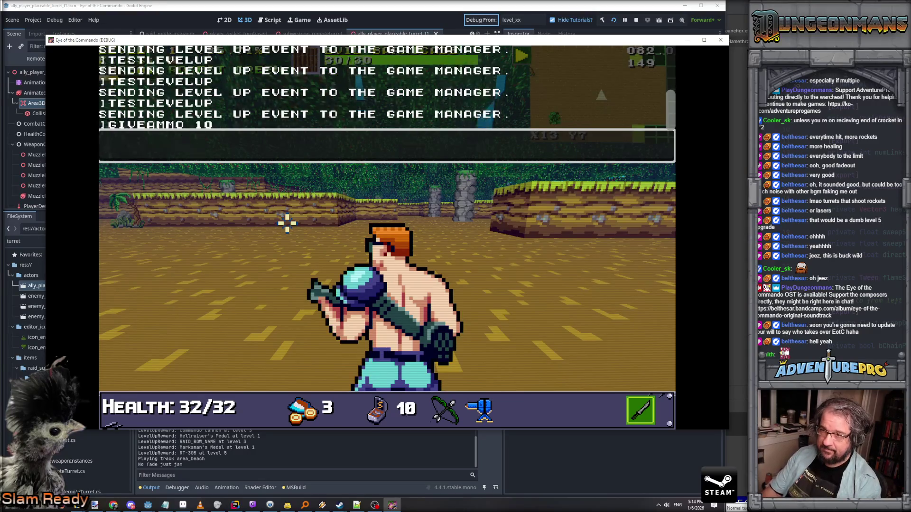
key("grave")
key("q")
key("e")
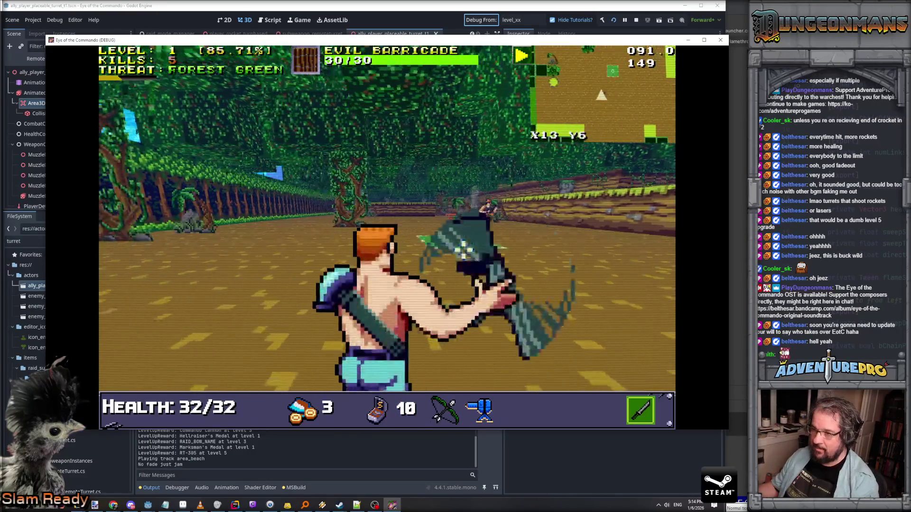
left_click(417, 267)
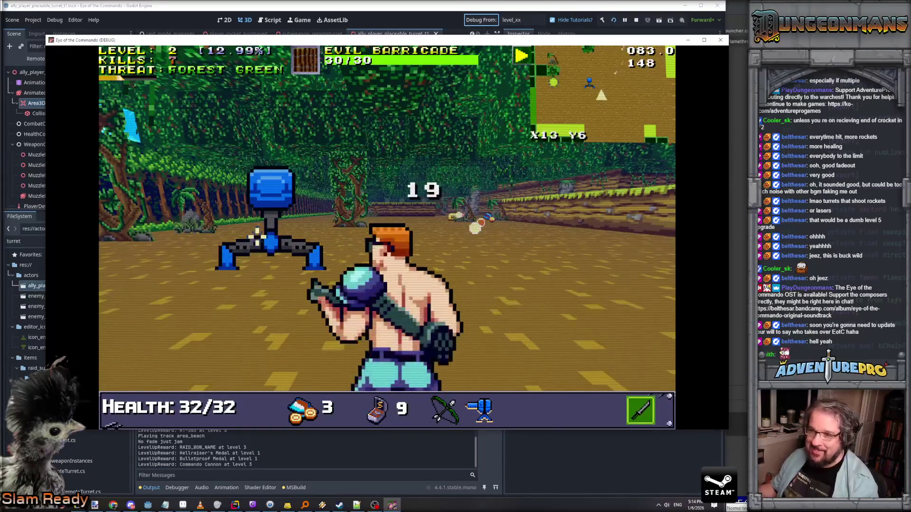
Step: Maneuver past the turret as it destroys enemies, fire the rifle, then stop the debug run
key("w")
key("d")
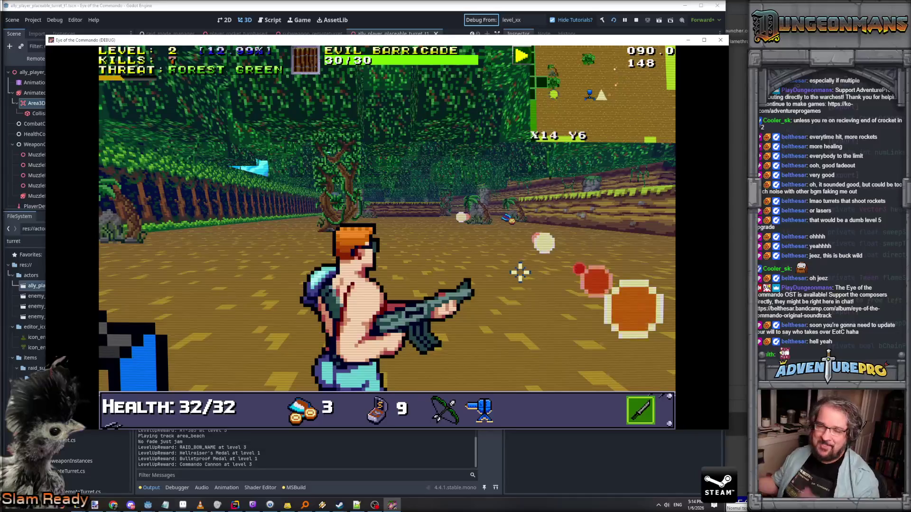
key("w")
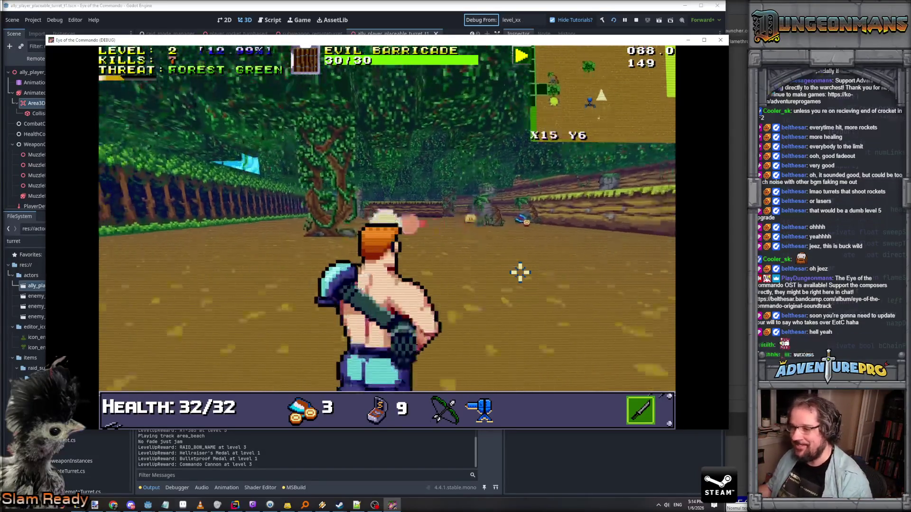
key("d")
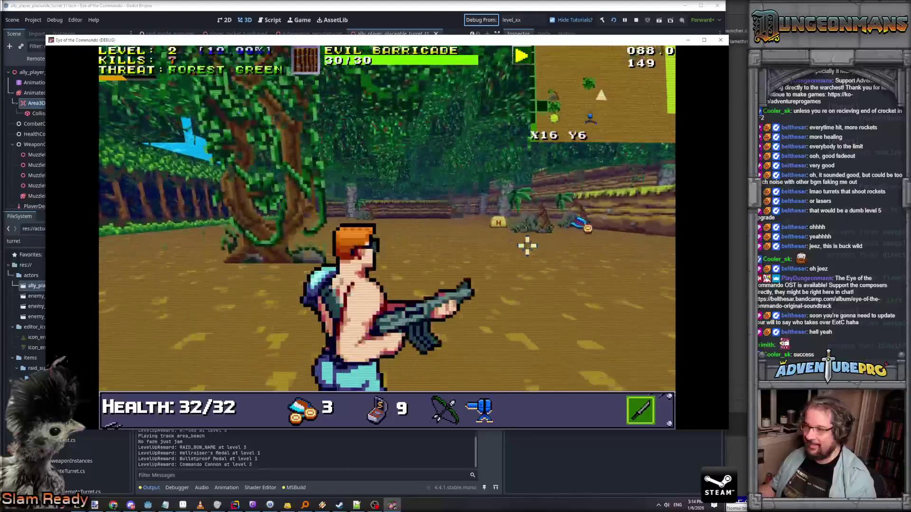
key("a")
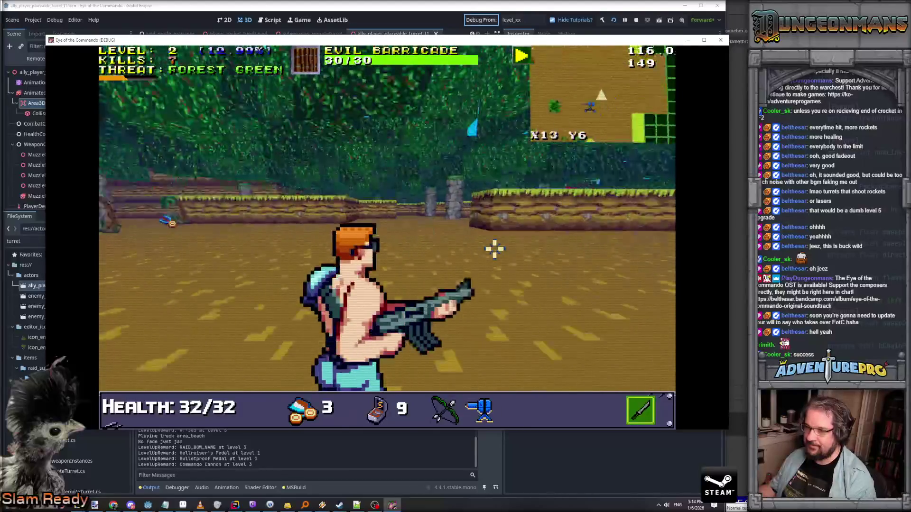
key("w")
key("w")
key("d")
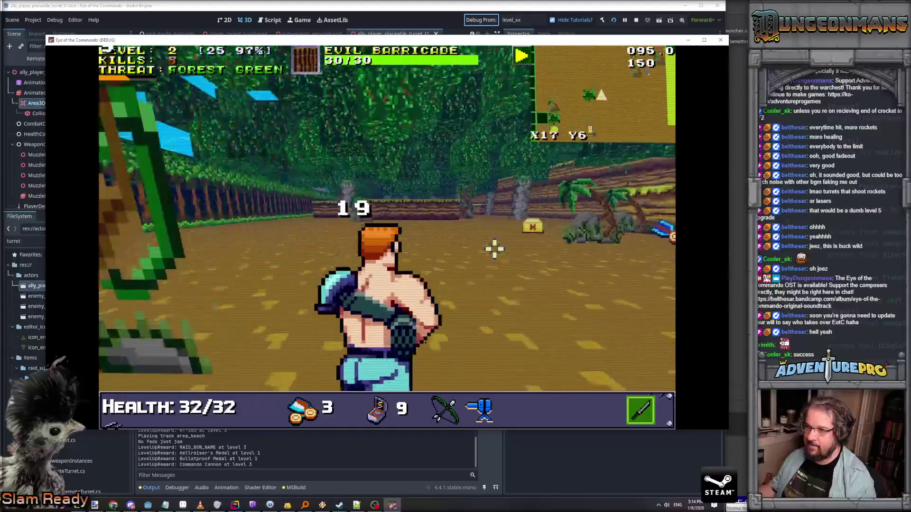
key("d")
key("s")
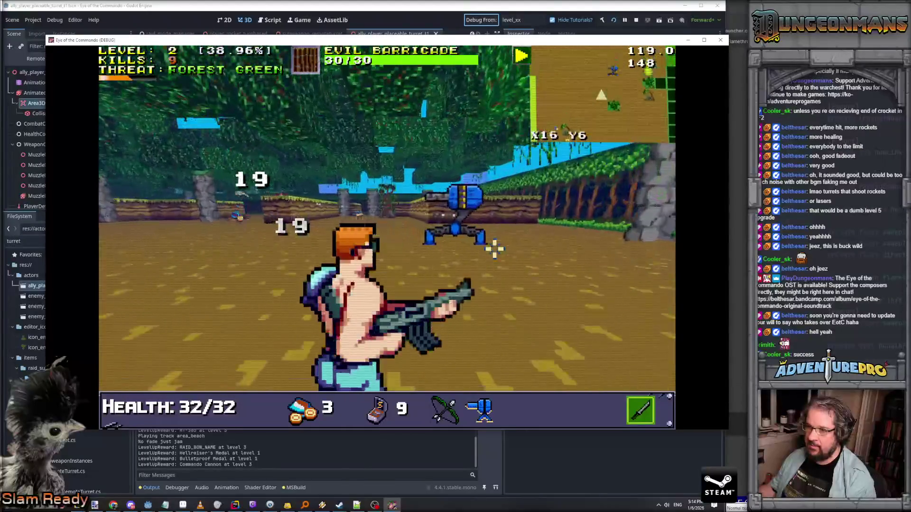
key("a")
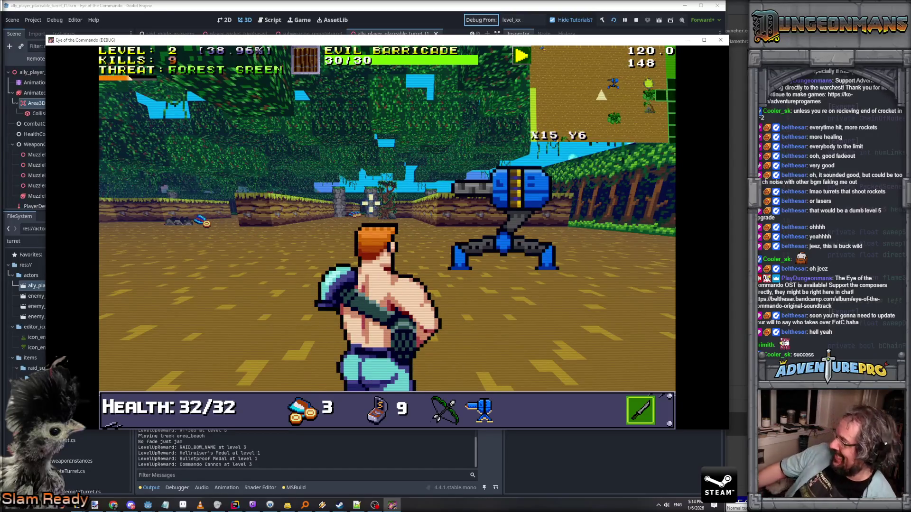
left_click(623, 95)
left_click(720, 41)
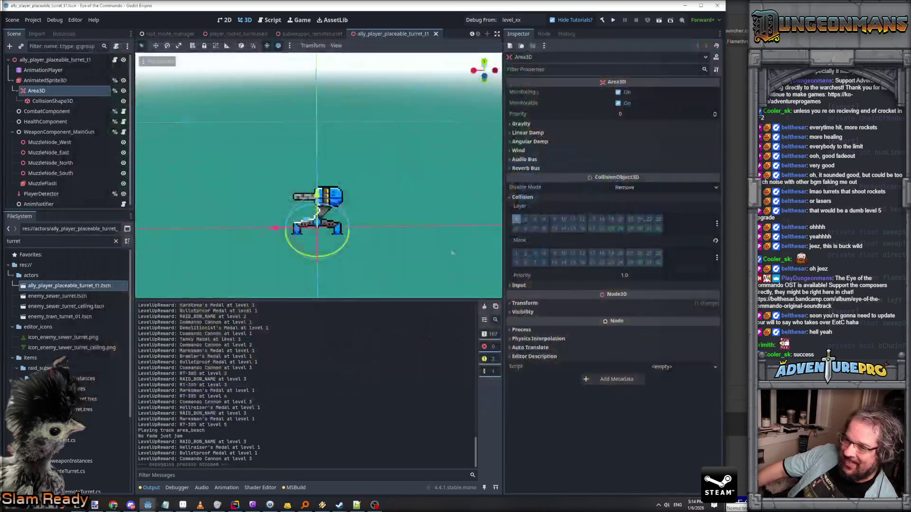
mouse_move(148, 505)
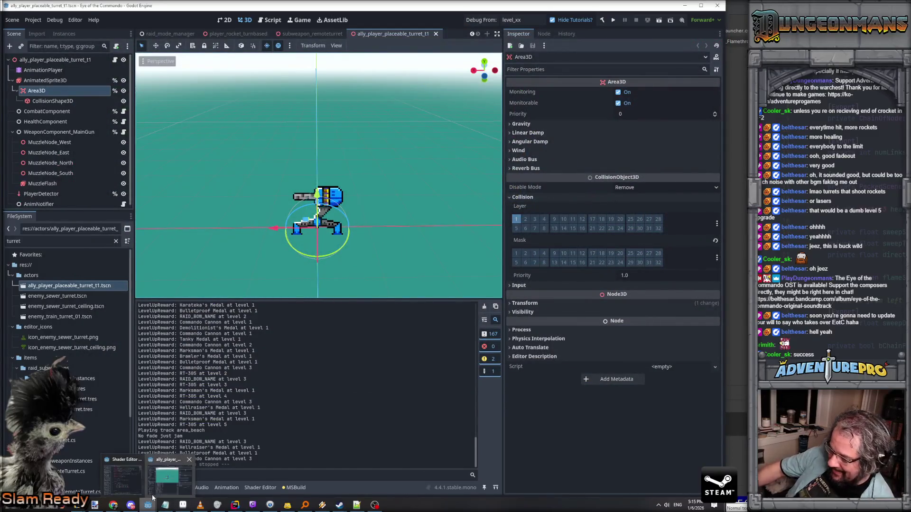
left_click(154, 493)
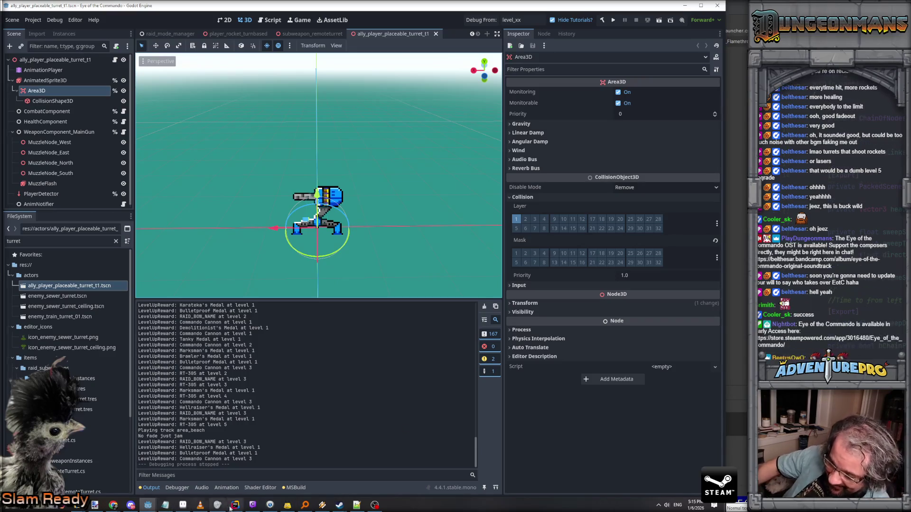
mouse_move(235, 506)
left_click(229, 491)
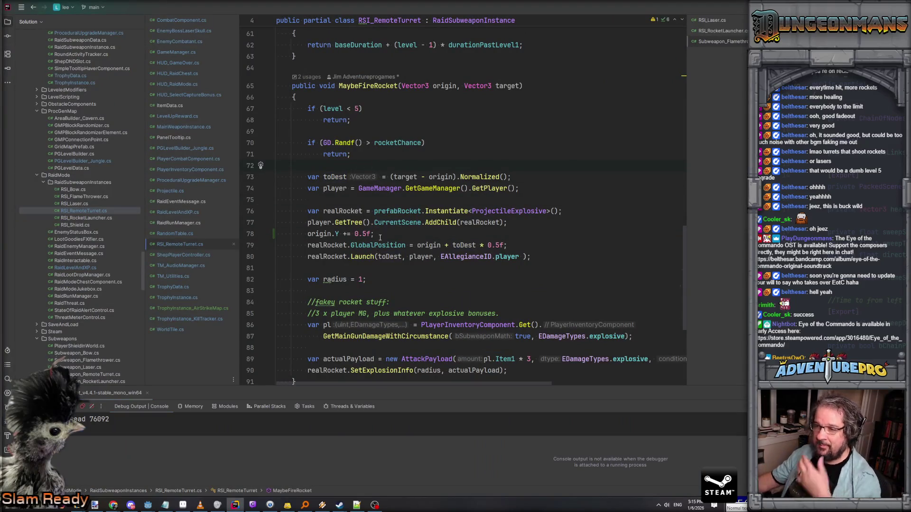
Step: Move the origin.Y += 0.5f line above the toDest calculation in MaybeFireRocket
left_click(336, 234)
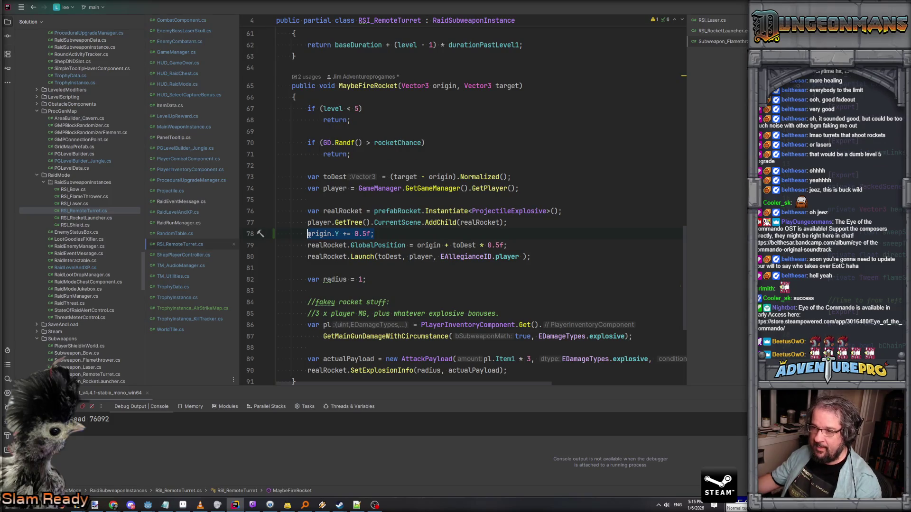
left_click(331, 166)
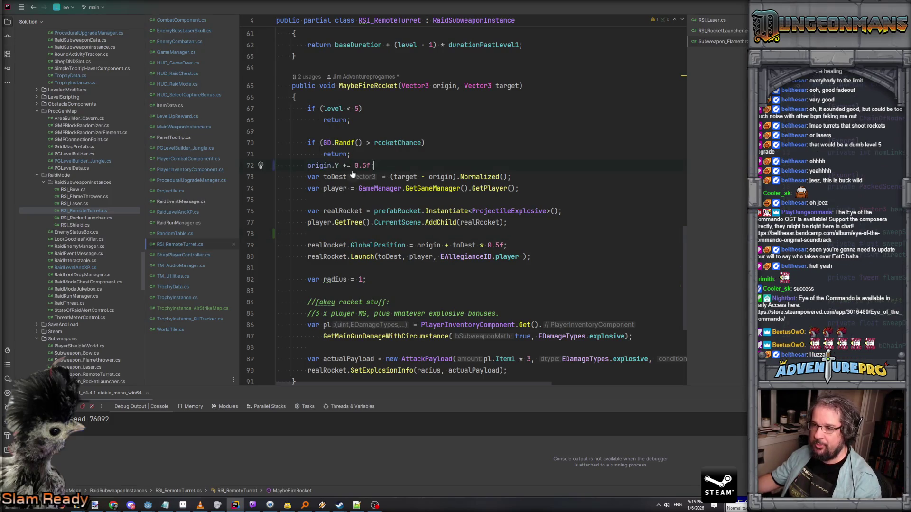
key("Return")
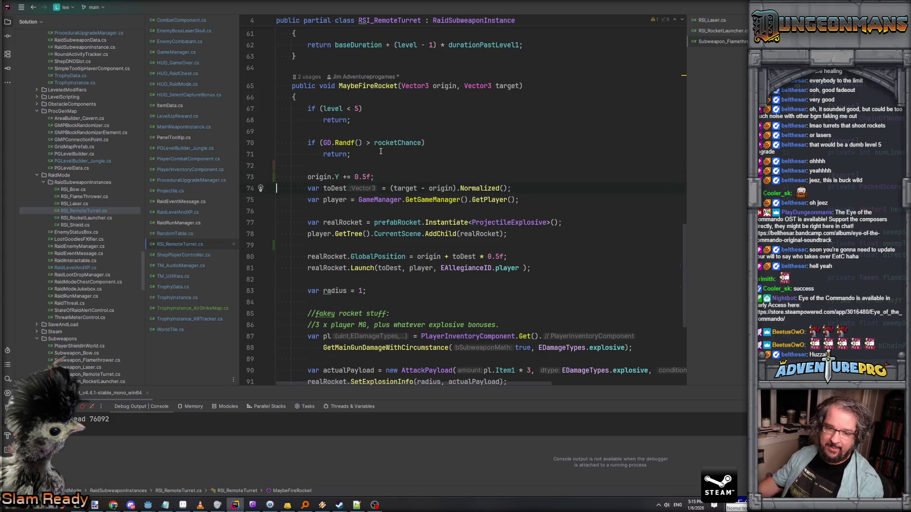
scroll(451, 292, "down", 2)
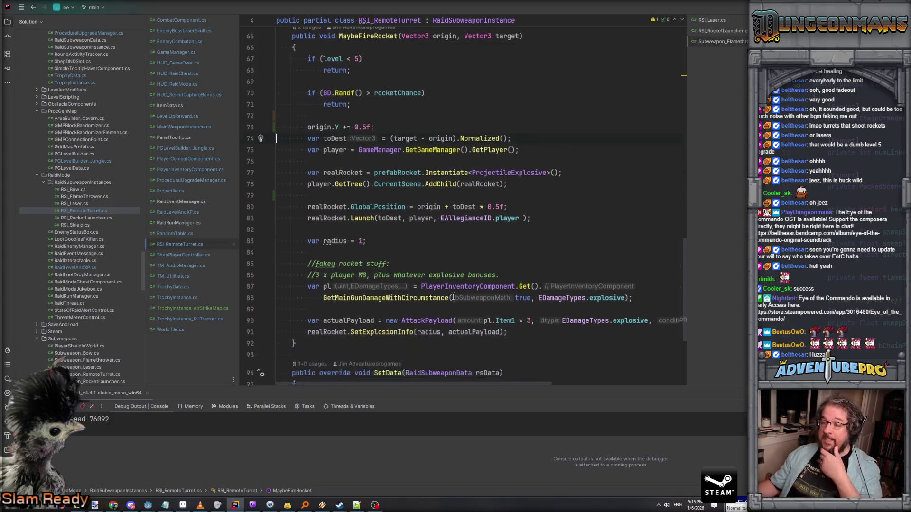